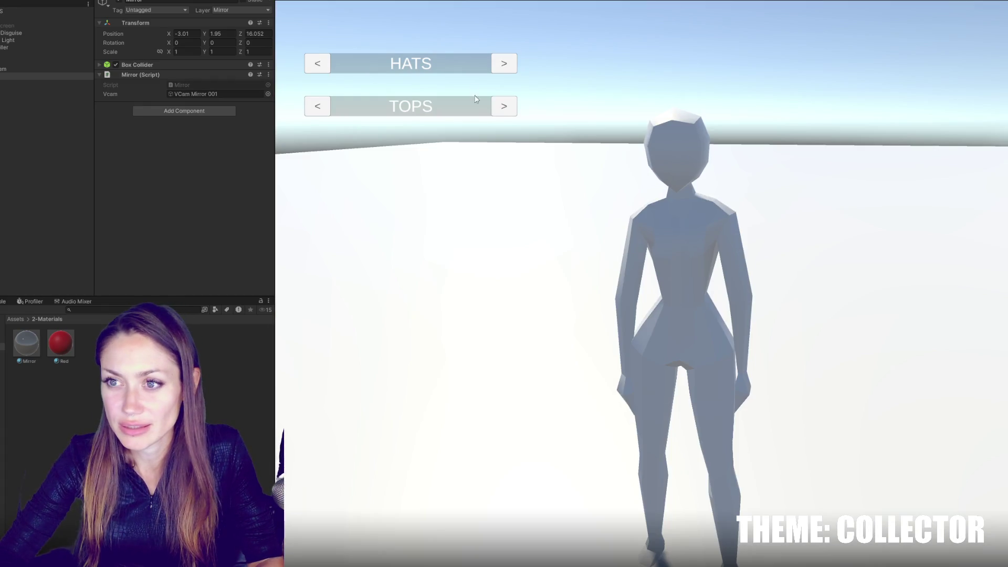
- Cycle the character's hats with the HATS '>' selector until the red wide-brimmed hat appears
click(503, 64)
click(502, 71)
click(502, 72)
click(502, 72)
click(502, 72)
click(502, 72)
click(502, 73)
click(502, 72)
click(502, 72)
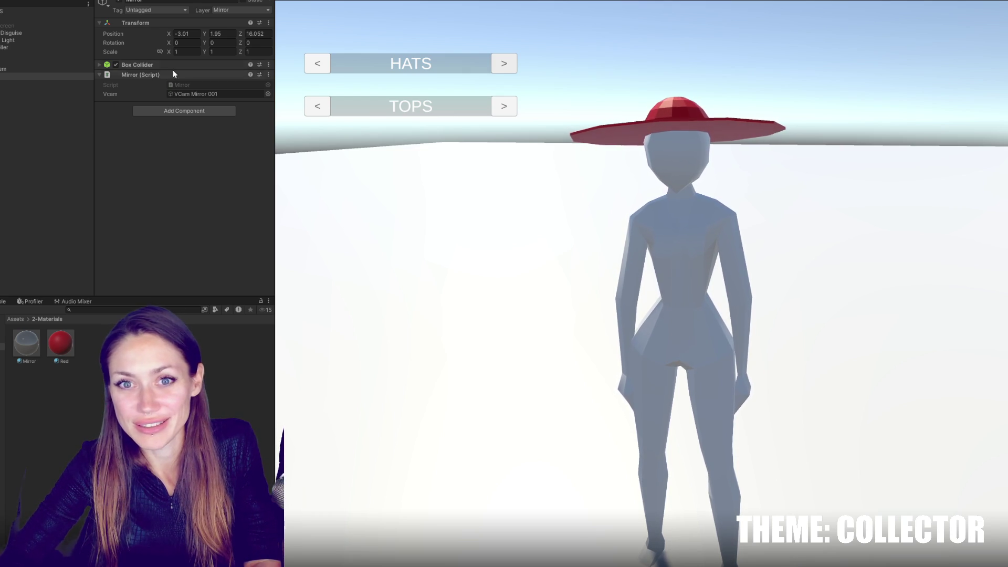
- Close and reopen the mirror, cycle the HATS selector six times, then stop the game
key(Escape)
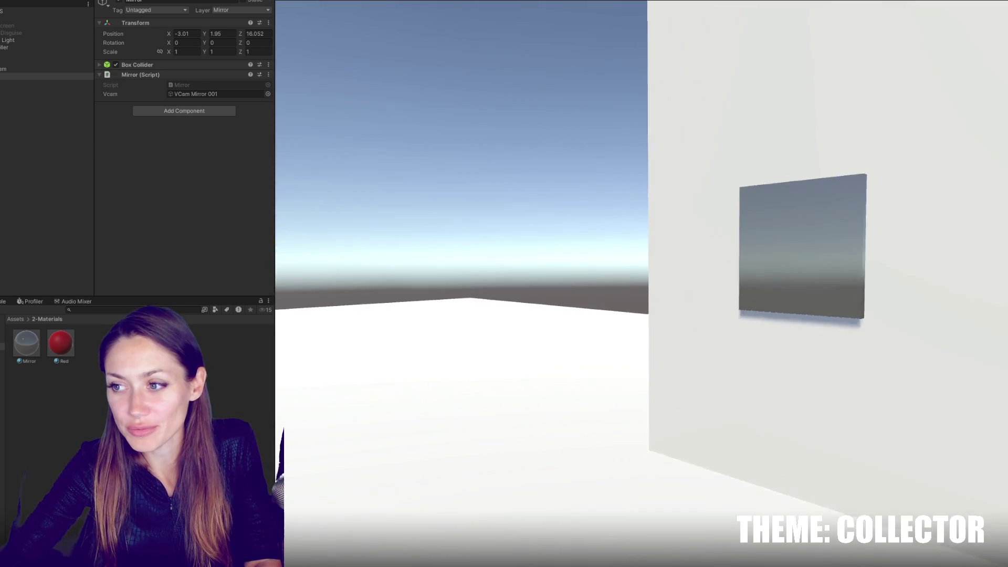
key(e)
click(502, 63)
click(499, 62)
click(498, 62)
click(498, 62)
click(498, 60)
click(498, 61)
key(e)
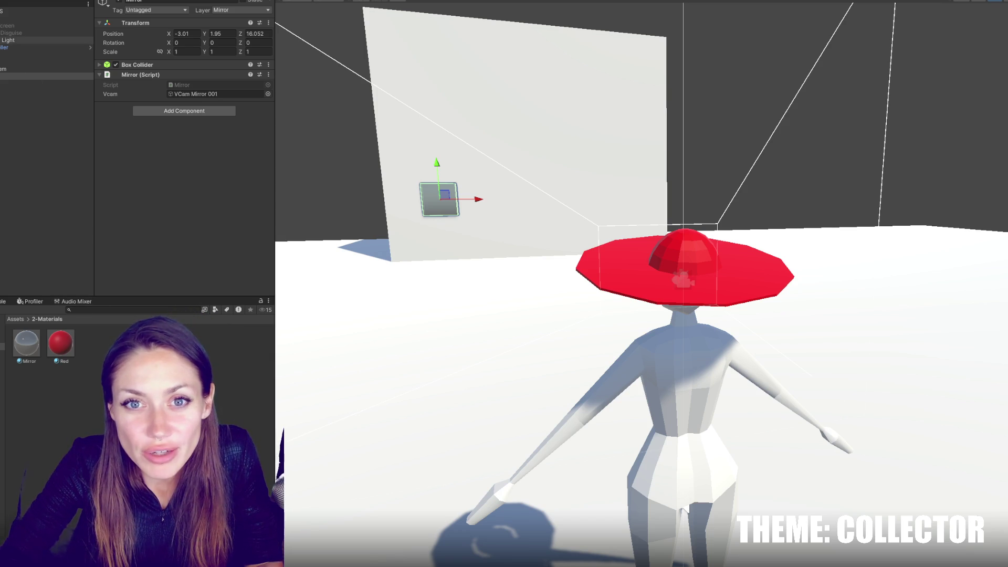
- Expand LD Char 001 and drag Sunhat (1) out to the Hierarchy root
click(16, 62)
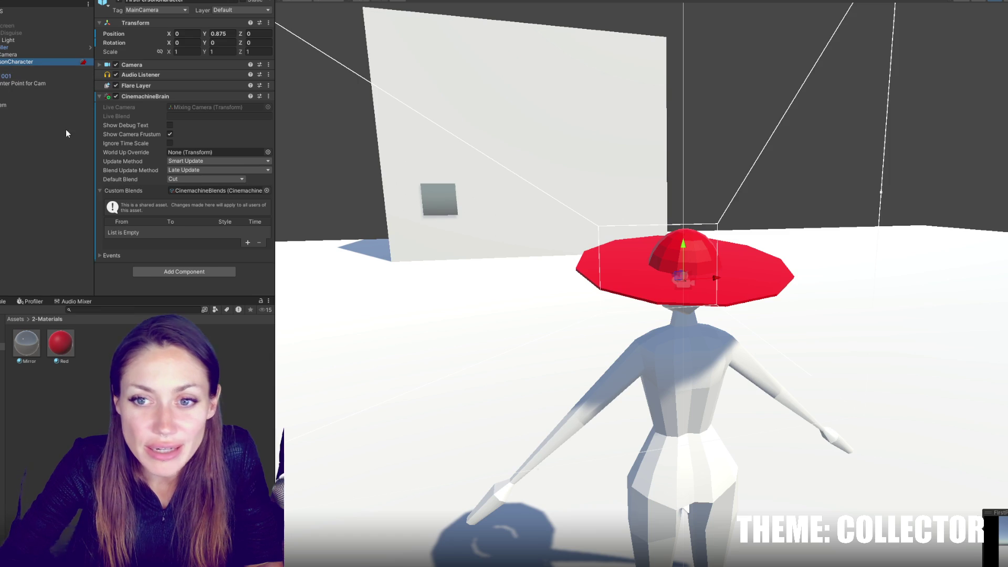
click(32, 76)
key(Right)
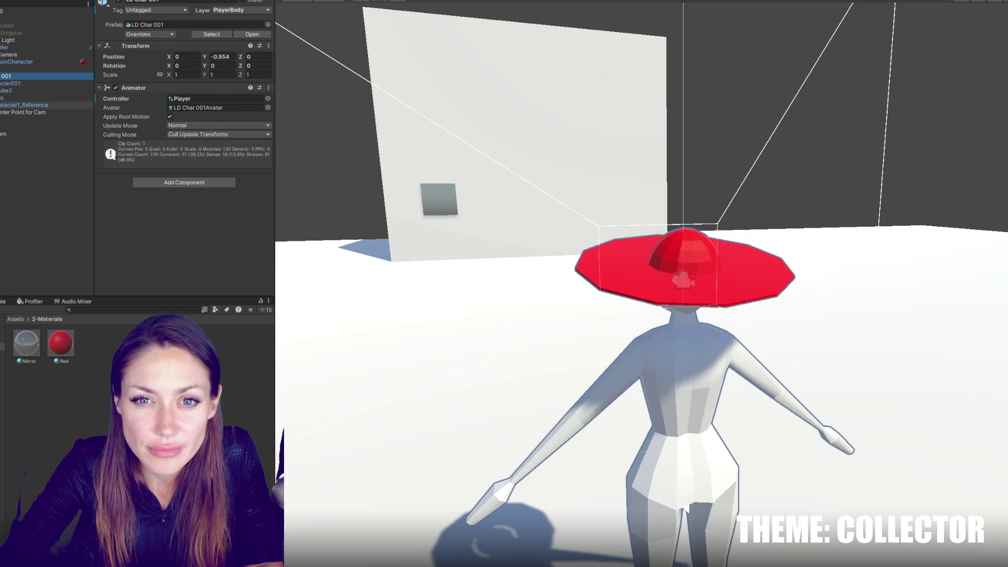
click(20, 118)
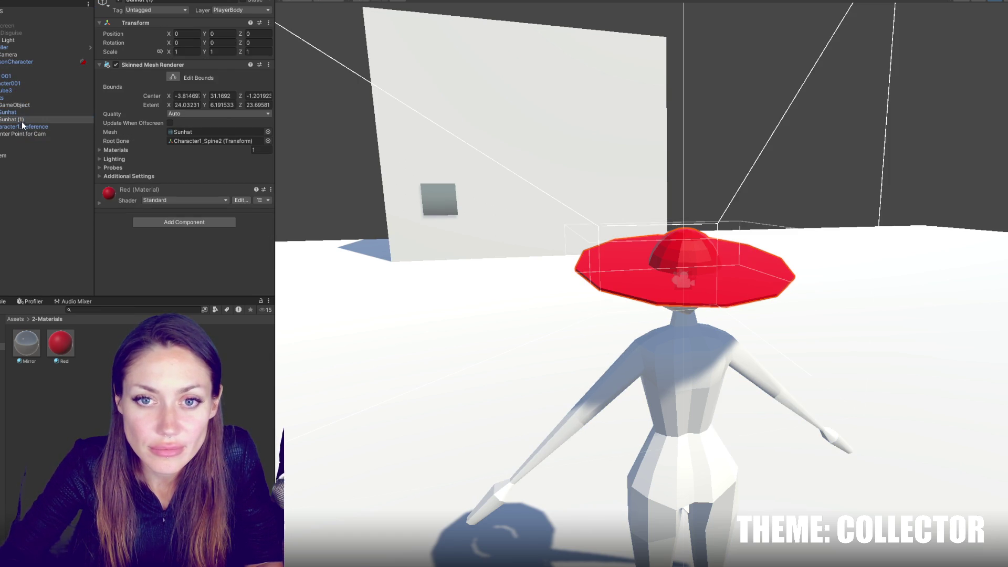
drag(19, 124, 9, 213)
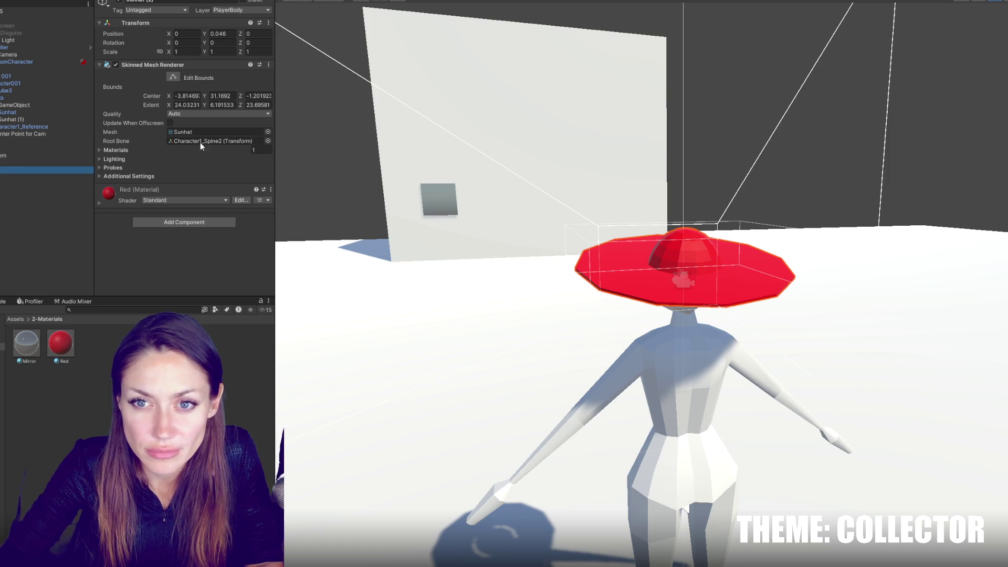
- Set the moved sunhat's Position Y to 0
click(221, 35)
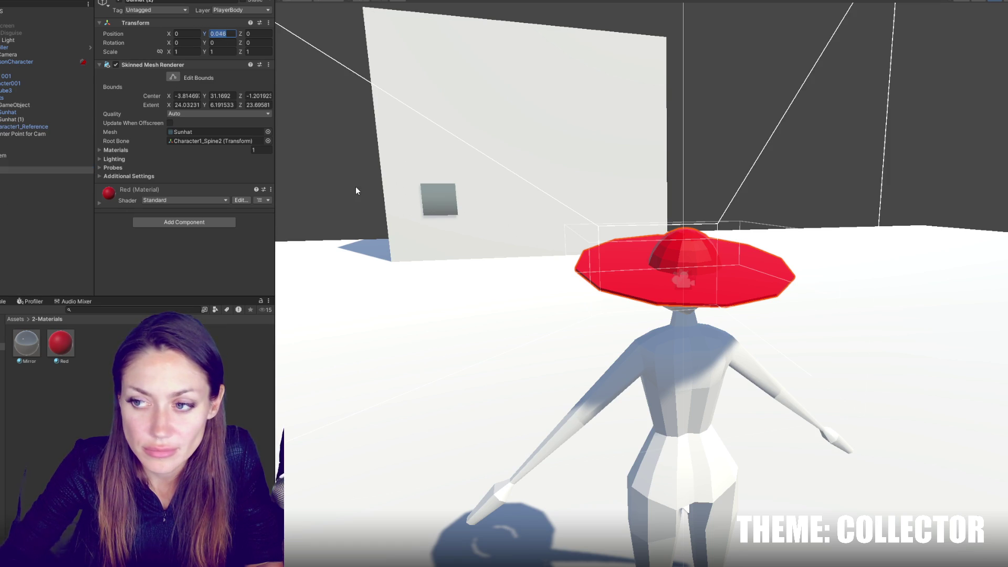
scroll(355, 187, down, 3)
text(0)
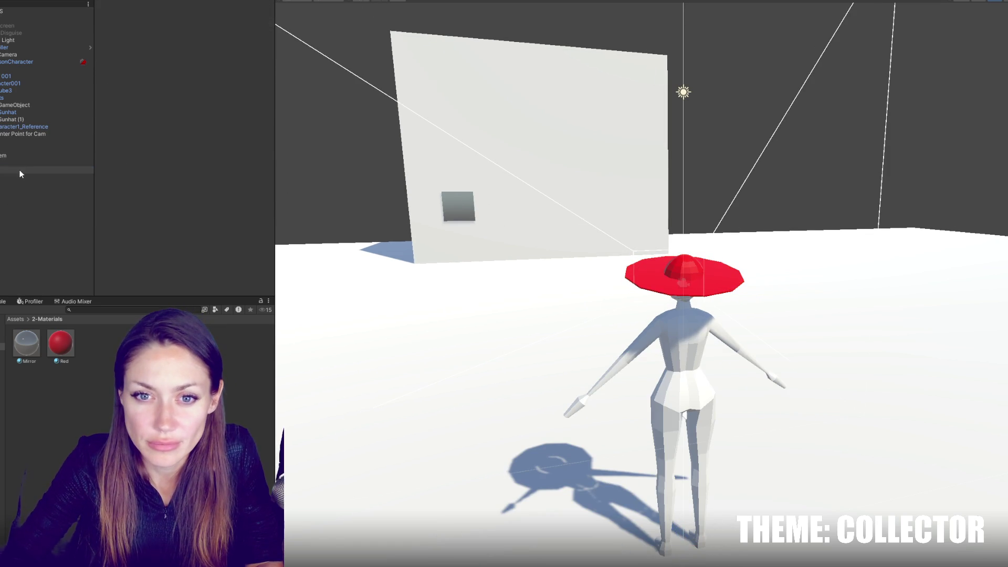
scroll(525, 346, up, 3)
scroll(591, 287, down, 3)
scroll(591, 286, down, 2)
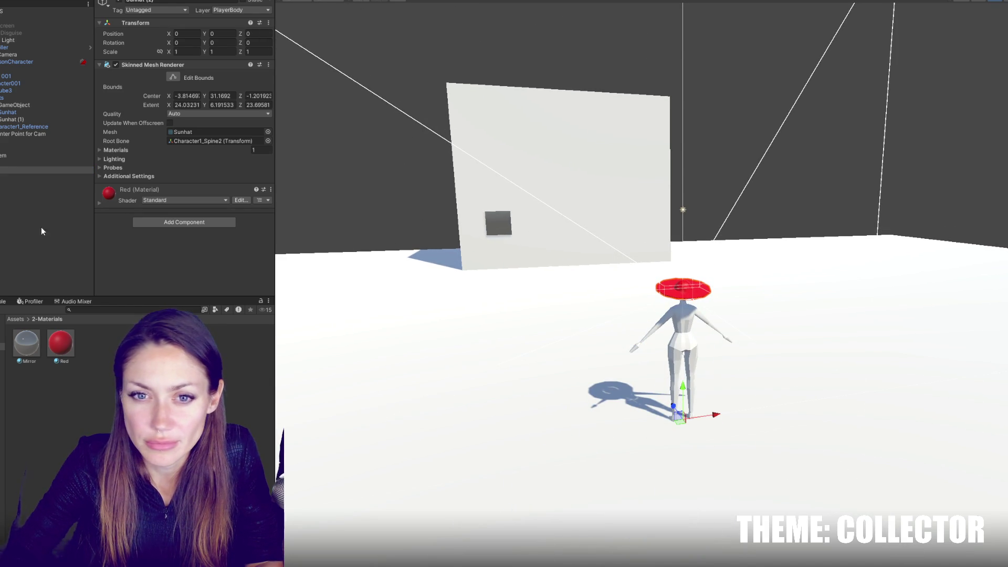
- Frame the Scene view on the sunhat and check the Sunhat (2) copy before switching to Maya
click(26, 173)
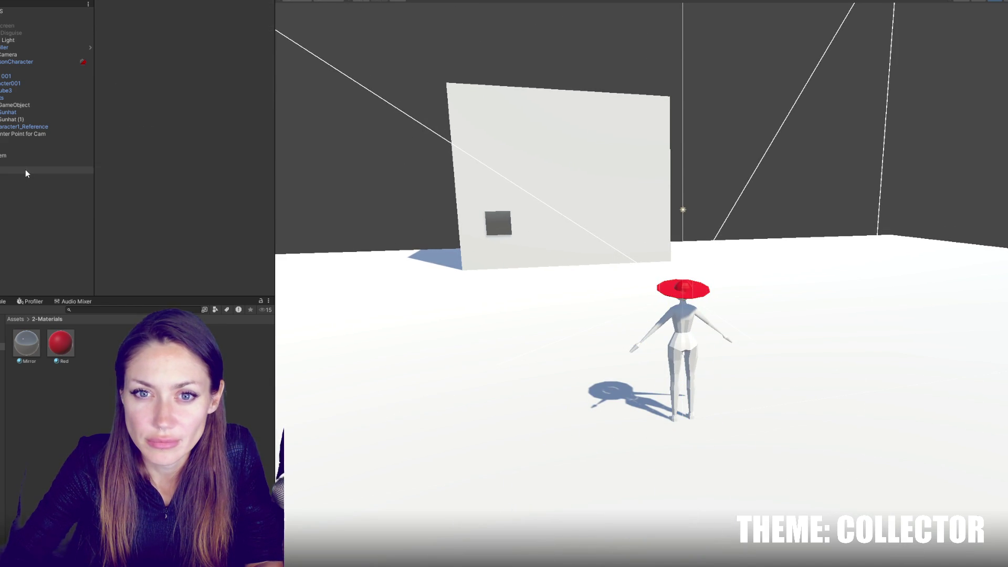
double_click(18, 119)
click(19, 169)
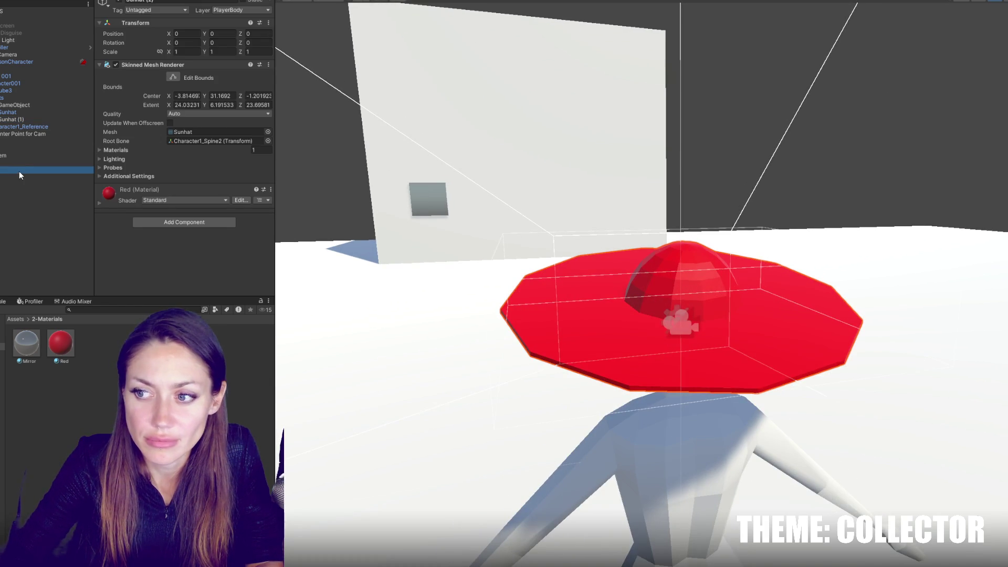
click(21, 173)
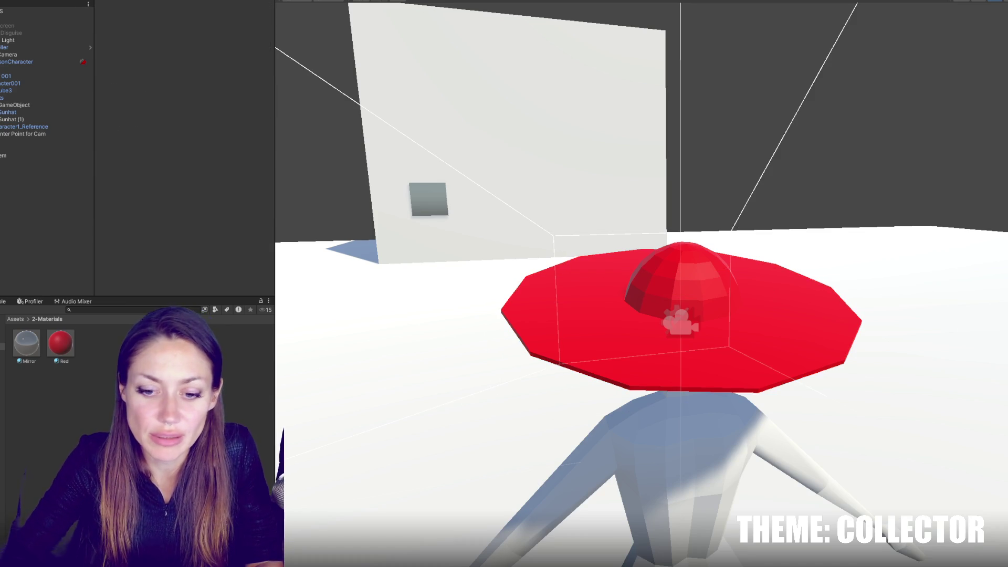
key(alt+Tab)
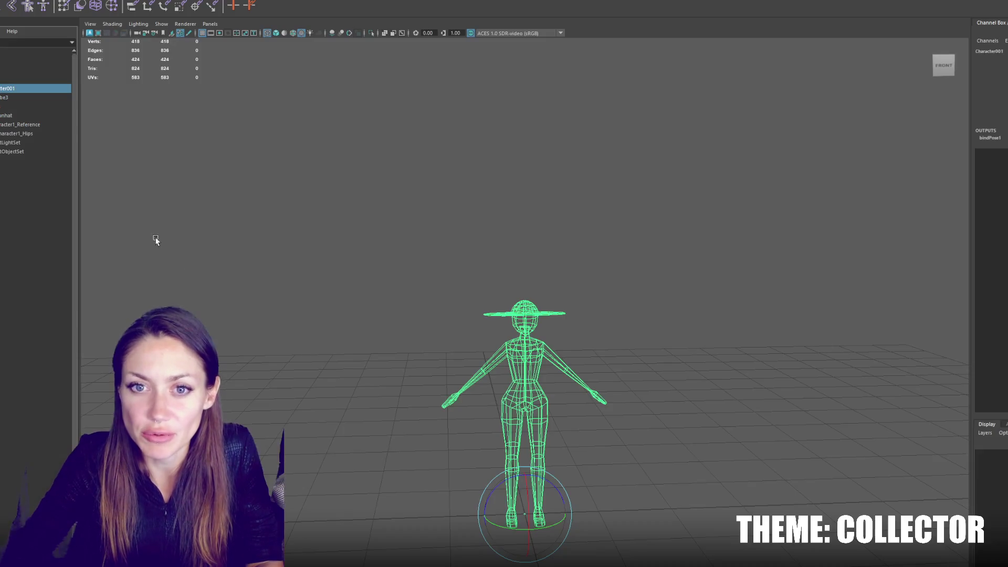
- Duplicate the Sunhat mesh and move the Sunhat1 copy out of the character group
click(39, 115)
key(ctrl+d)
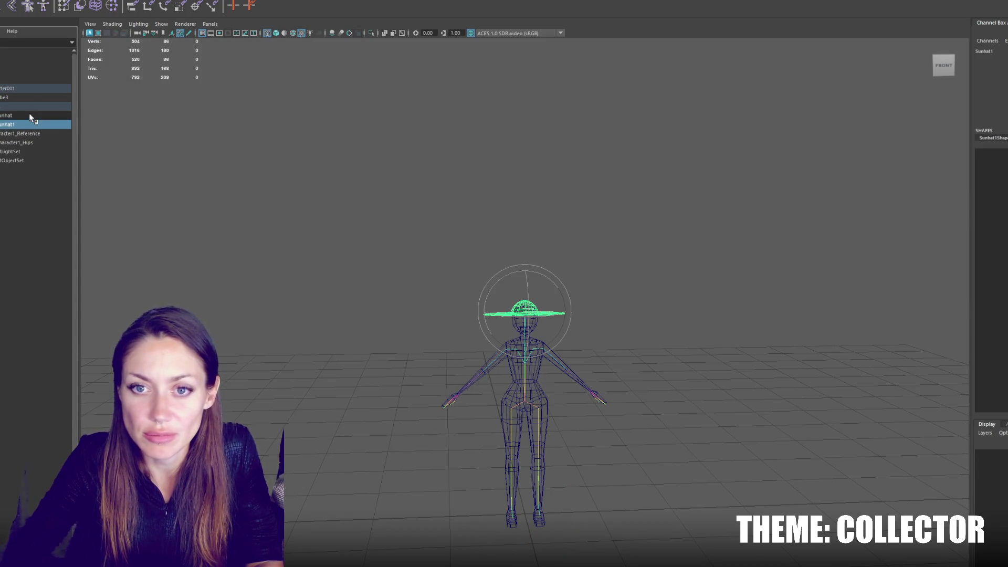
mouse_move(23, 126)
mouse_down()
mouse_move(15, 158)
mouse_move(17, 88)
mouse_up()
double_click(8, 143)
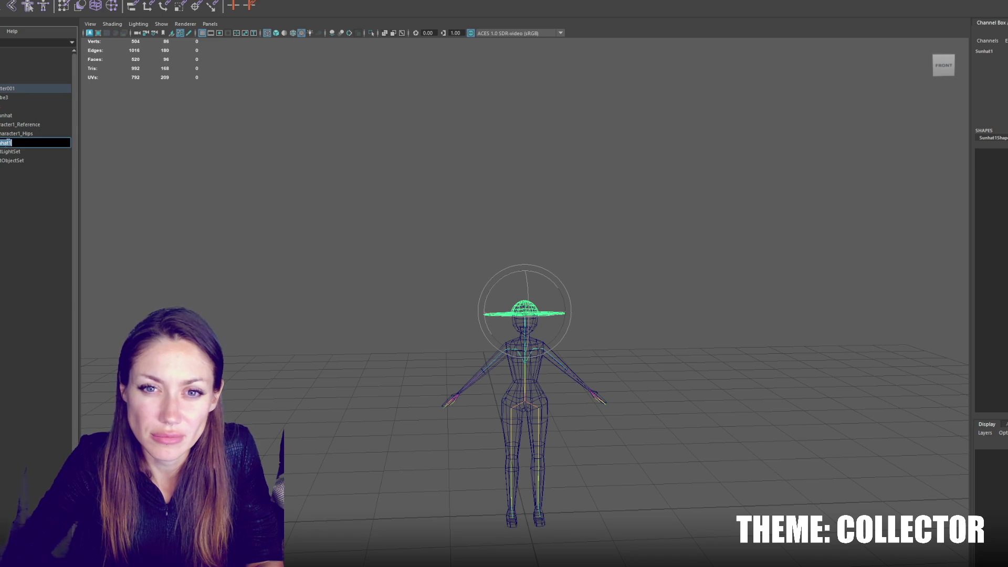
key(Return)
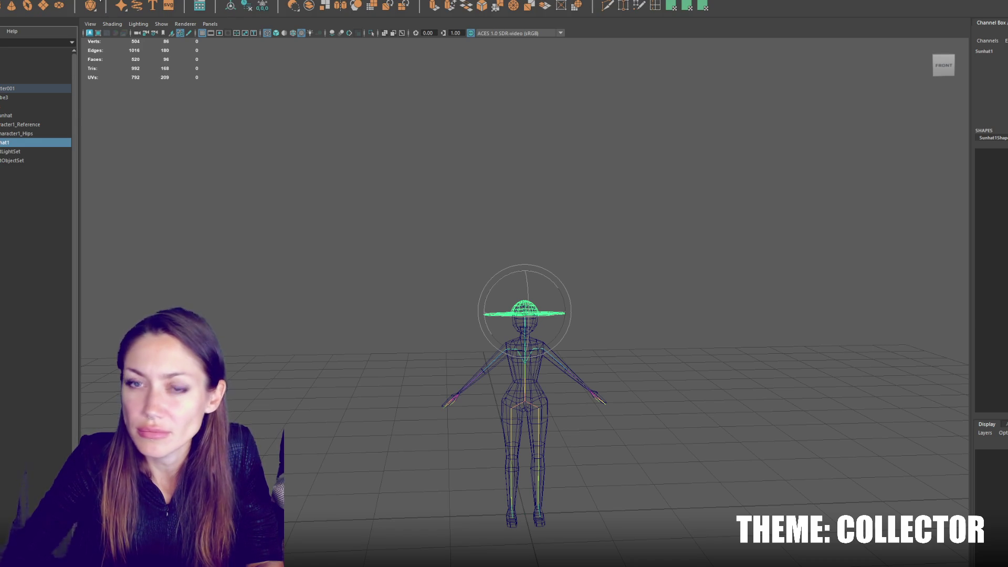
- Unbind the skin from Sunhat1 and unlock its transform channels
click(113, 3)
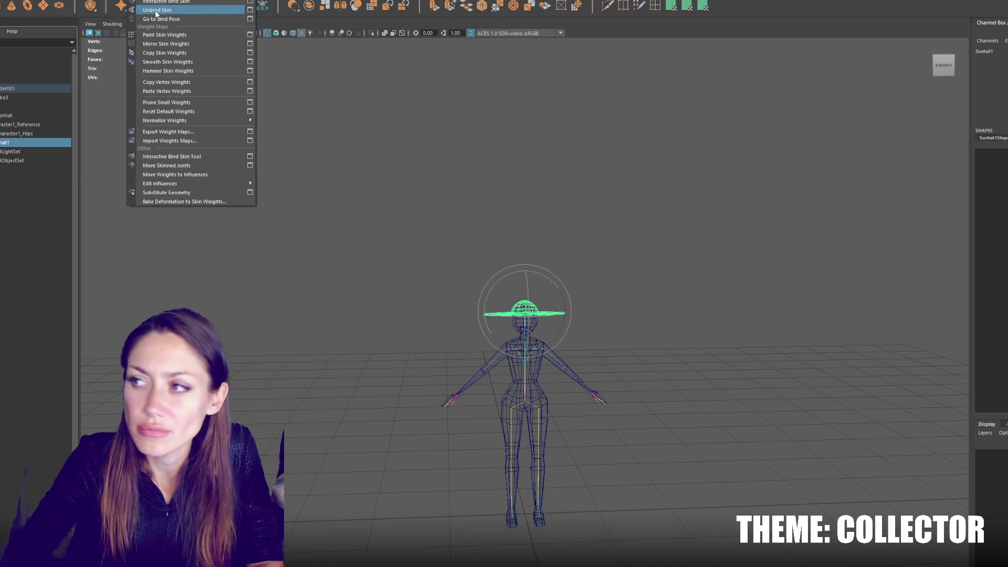
click(156, 11)
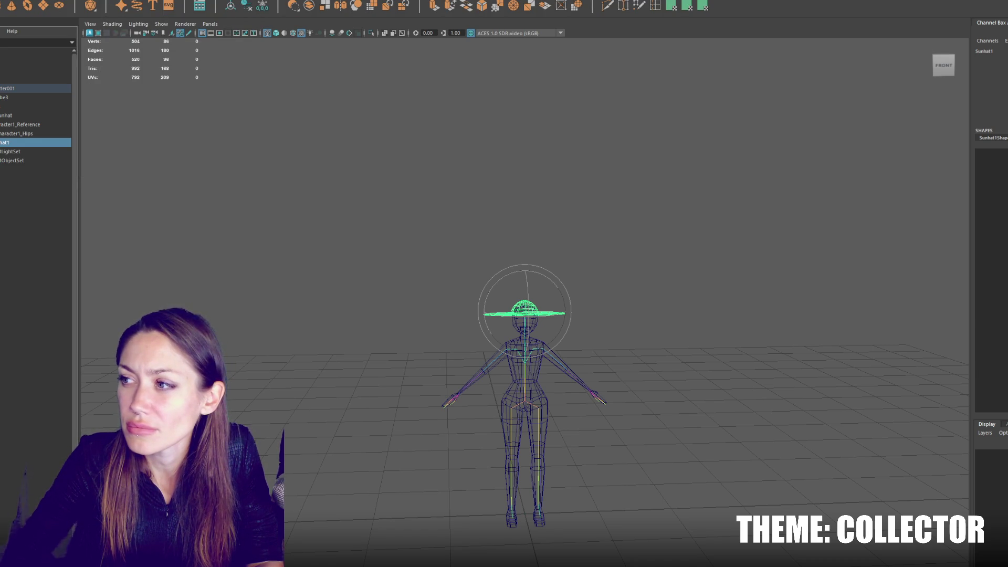
right_click(987, 93)
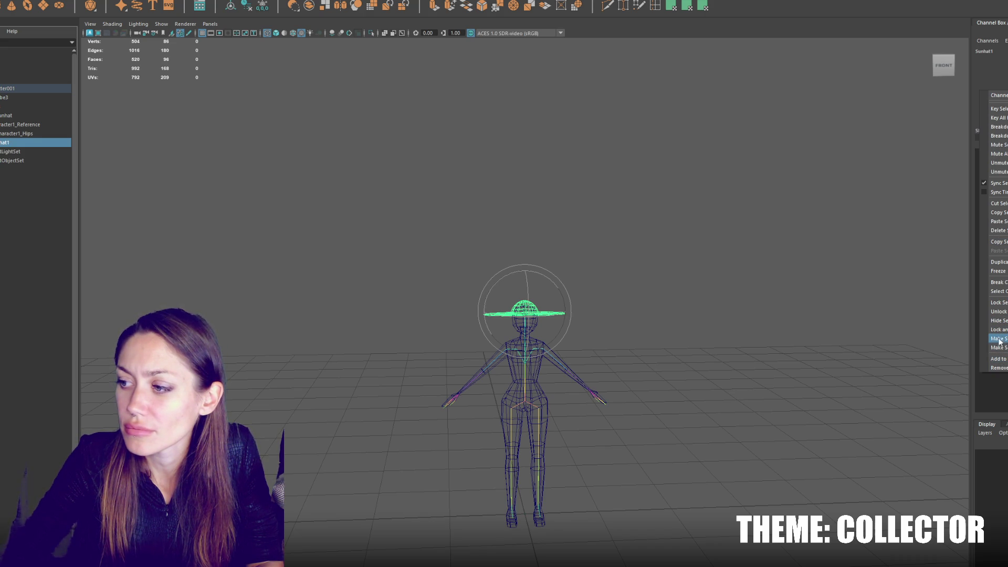
click(1004, 312)
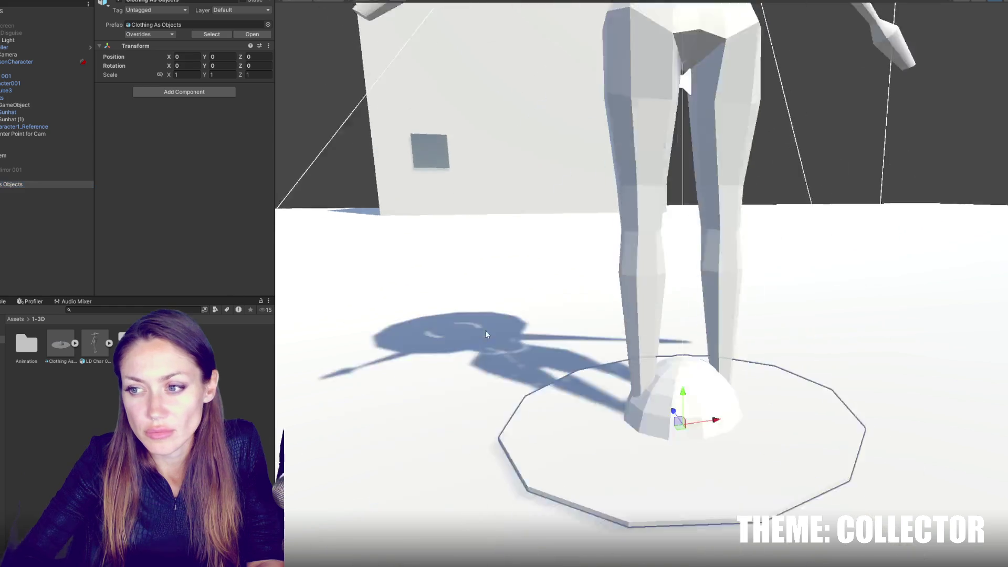
- Drag the ground sunhat along Z to about X -0.782, Z 4.938, away from the character
scroll(440, 355, down, 5)
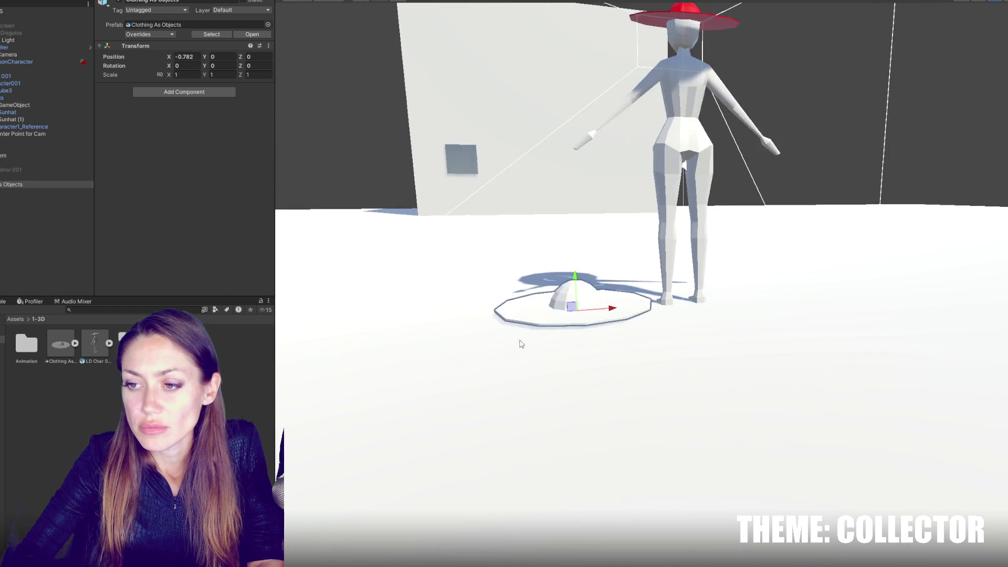
drag(600, 345, 322, 263)
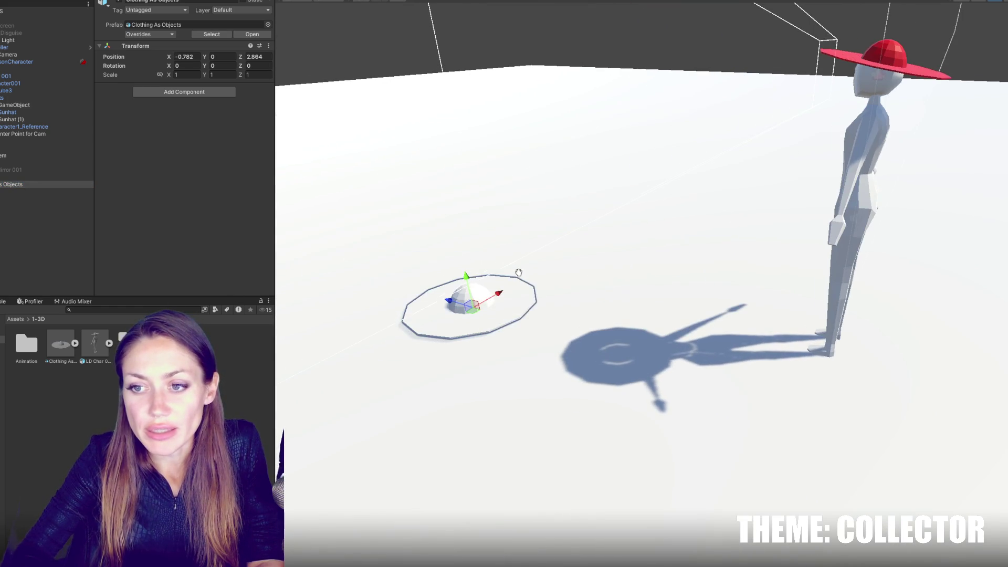
drag(461, 292, 315, 258)
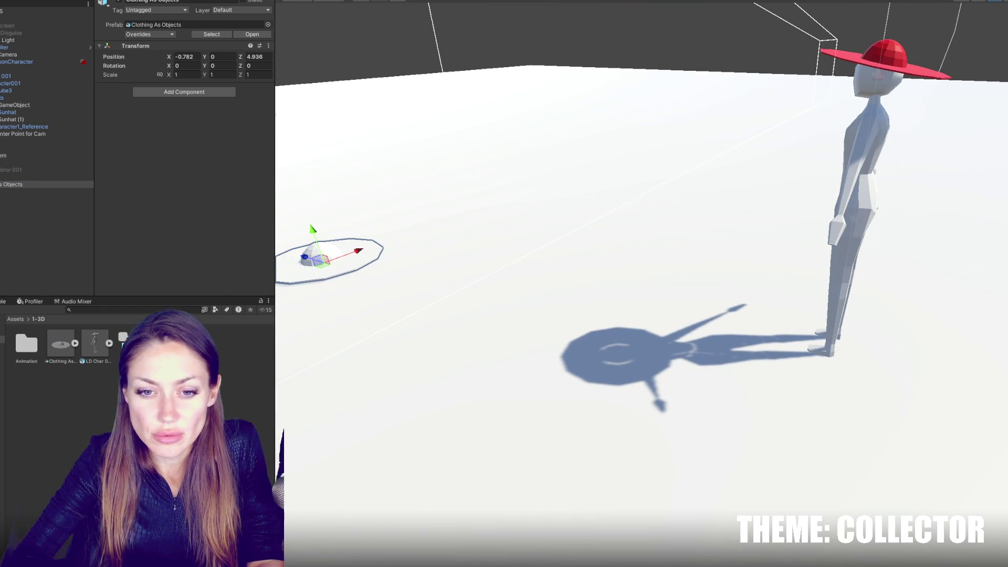
- Duplicate the Red material in the 2-Materials folder to create Red 1
click(3, 344)
right_click(88, 362)
key(Escape)
key(ctrl+d)
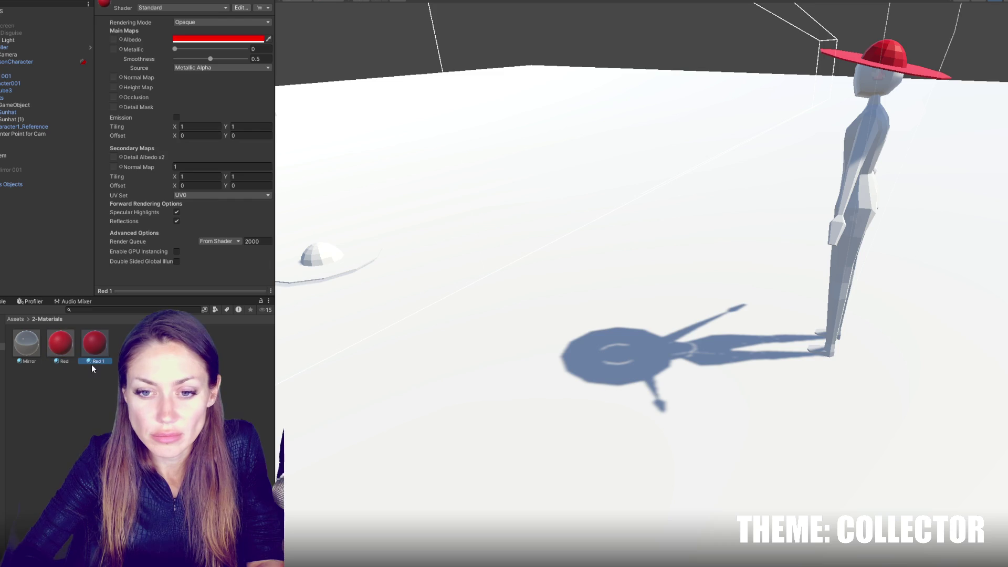
- Rename the Red 1 copy to 'Blue' and give it an azure blue albedo colour
click(96, 361)
text(Blue)
key(Return)
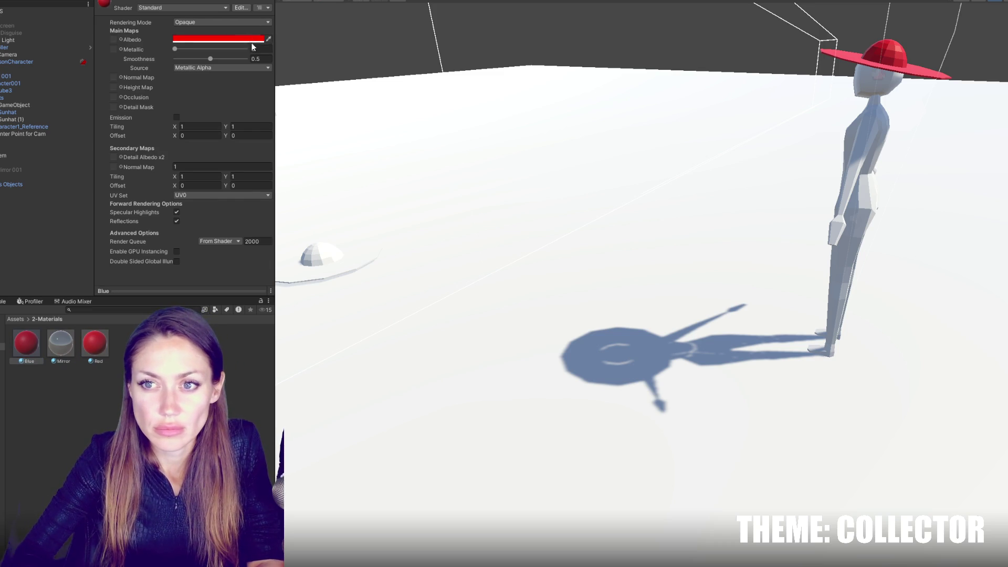
click(218, 38)
click(255, 138)
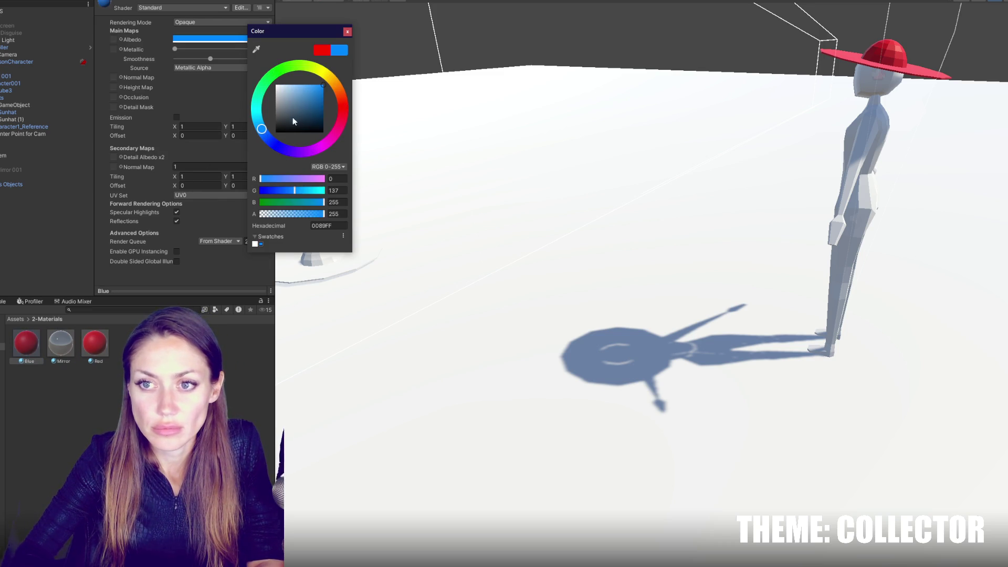
click(347, 31)
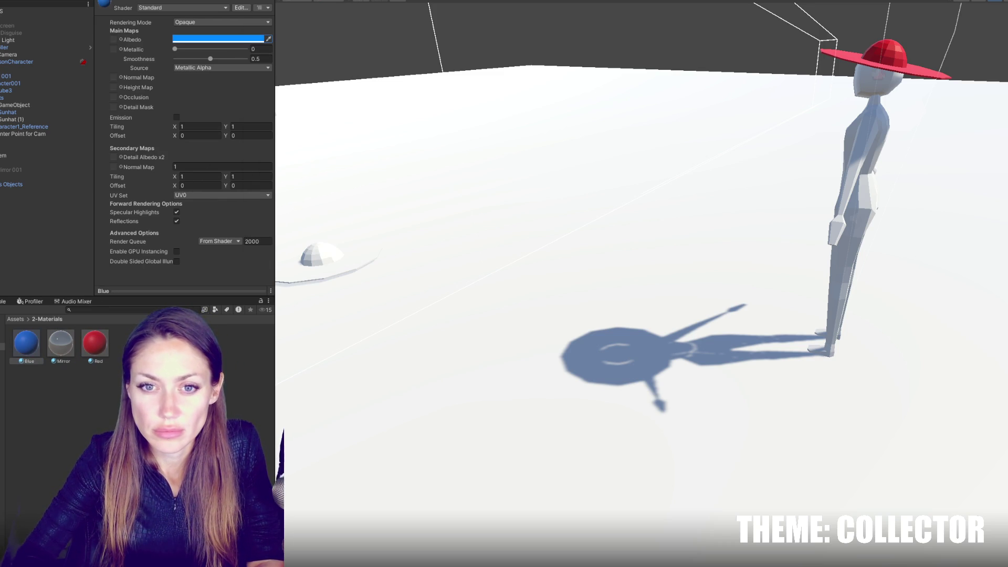
- Apply the Blue material to the hat lying on the floor
drag(26, 342, 303, 263)
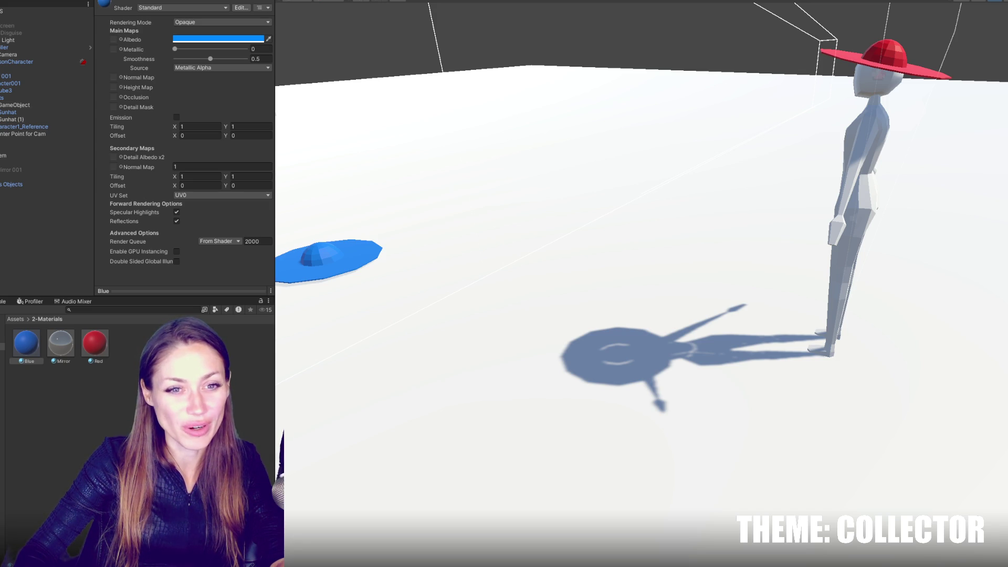
mouse_move(639, 250)
mouse_down()
mouse_move(633, 189)
mouse_move(597, 181)
mouse_move(894, 196)
mouse_move(542, 189)
mouse_up()
click(39, 250)
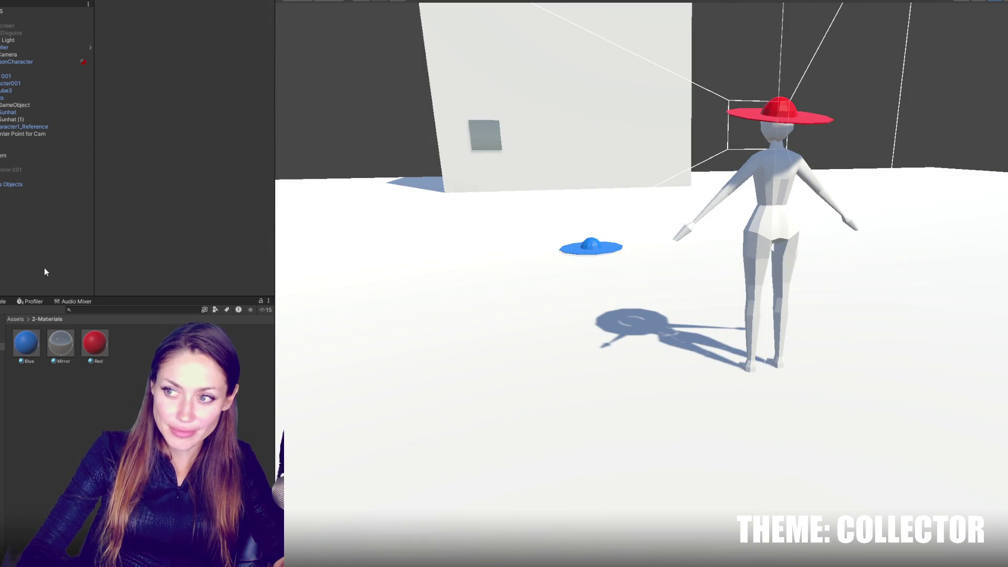
- Select the blue floor hat and bring up its Add Component search list
click(15, 76)
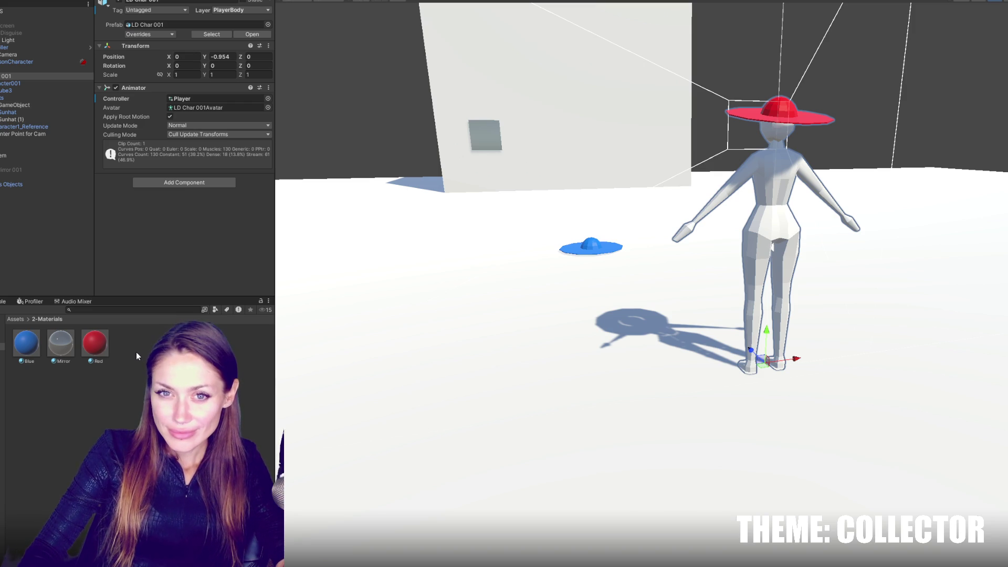
click(591, 245)
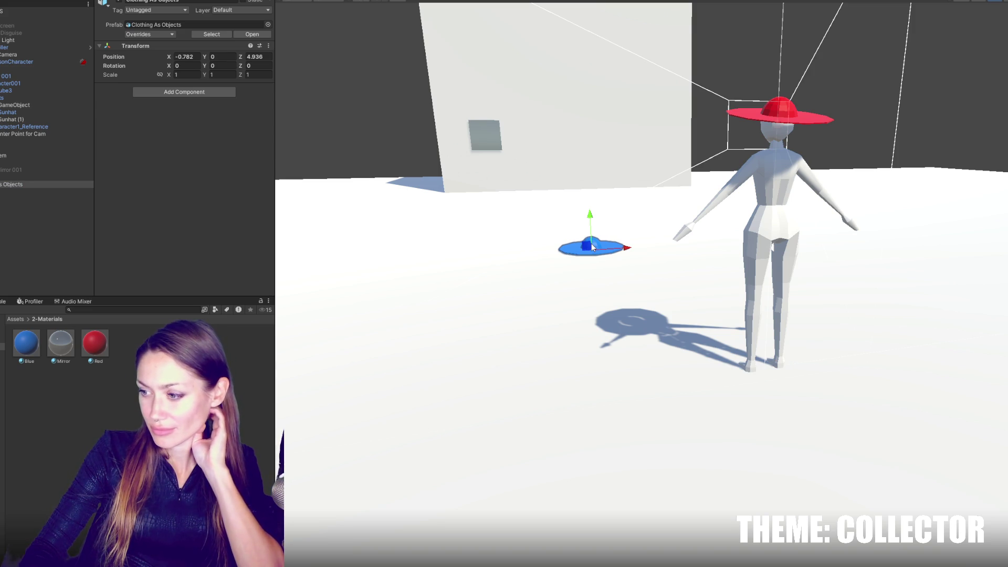
click(172, 93)
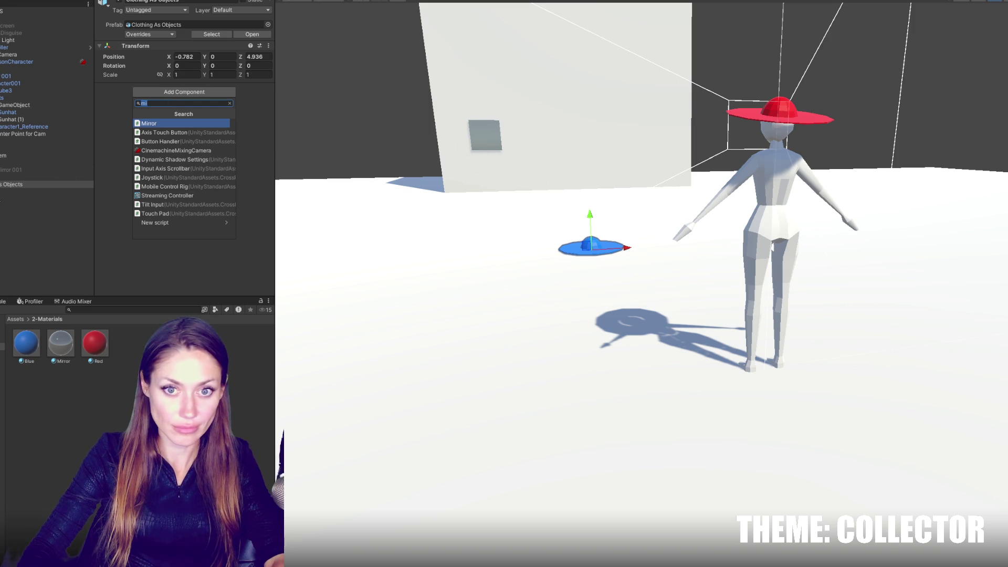
key(Escape)
- Create an empty object in the Hierarchy named Hat Blue
right_click(11, 235)
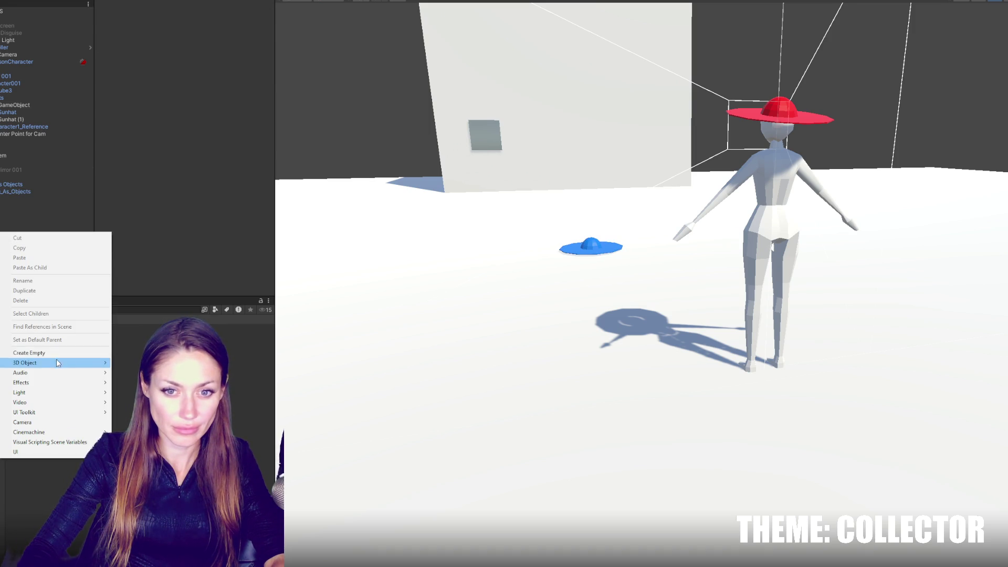
click(26, 353)
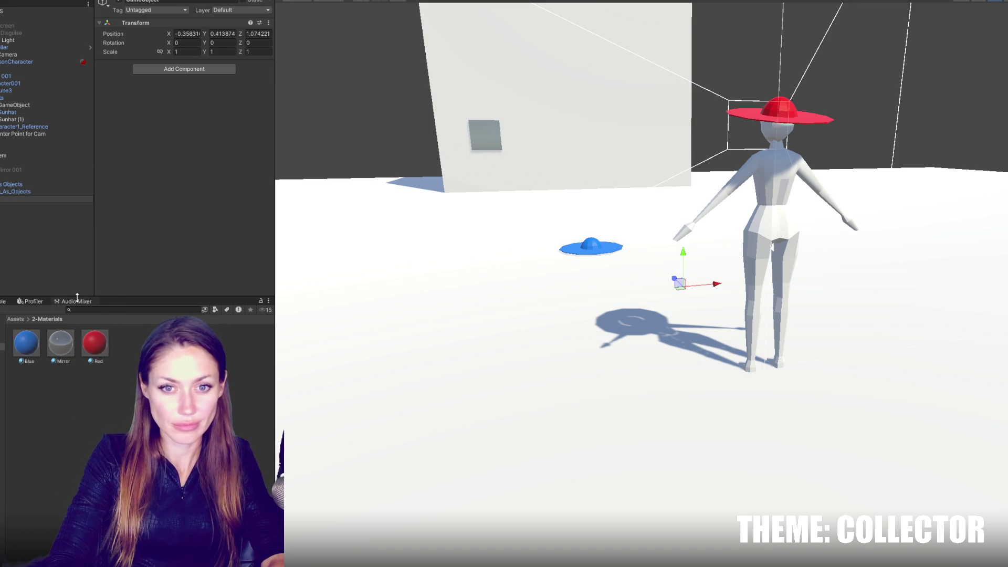
key(Return)
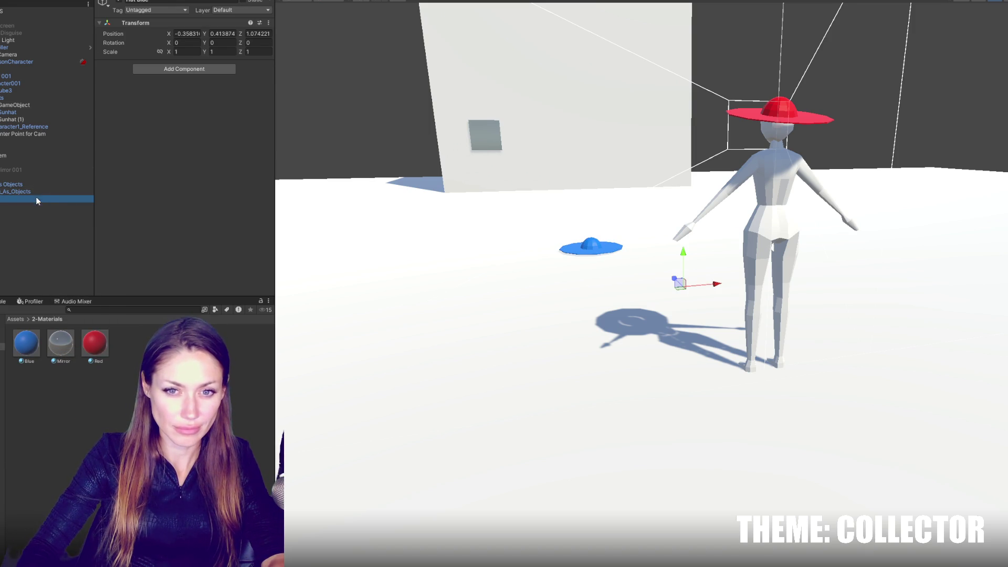
- Add a new script component called Clothing to Hat Blue and open it for editing
click(189, 73)
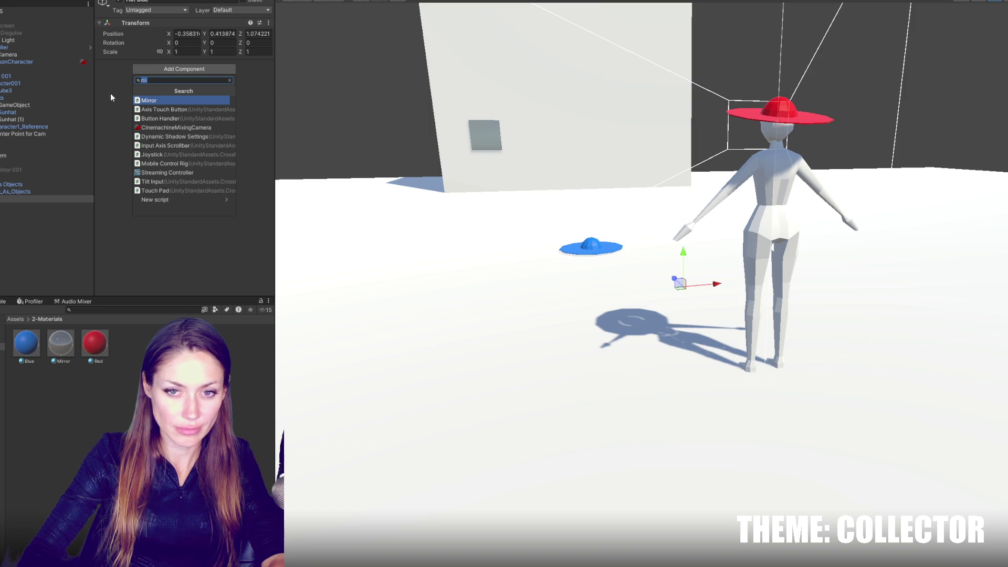
text(Clothing)
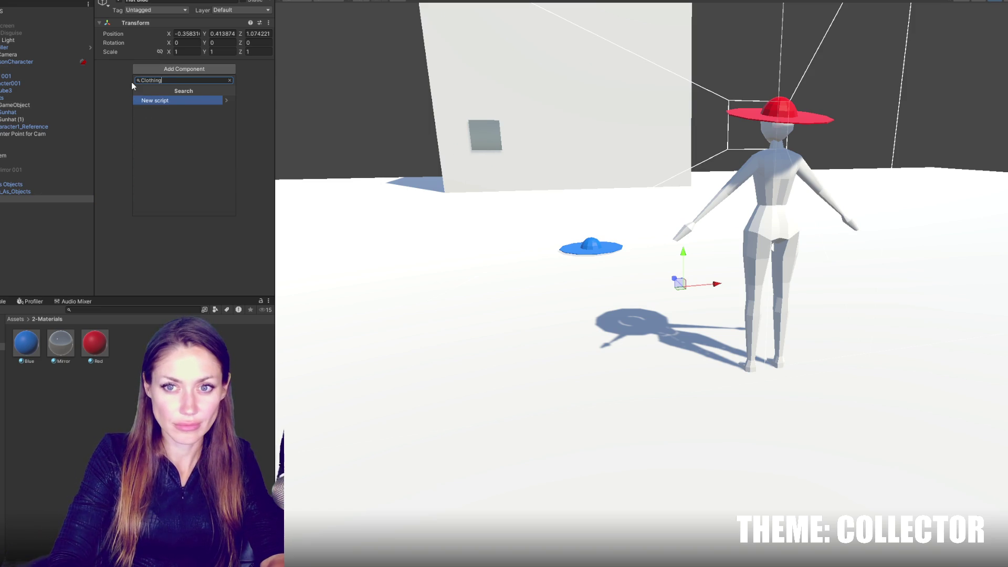
key(Return)
key(Return)
double_click(195, 76)
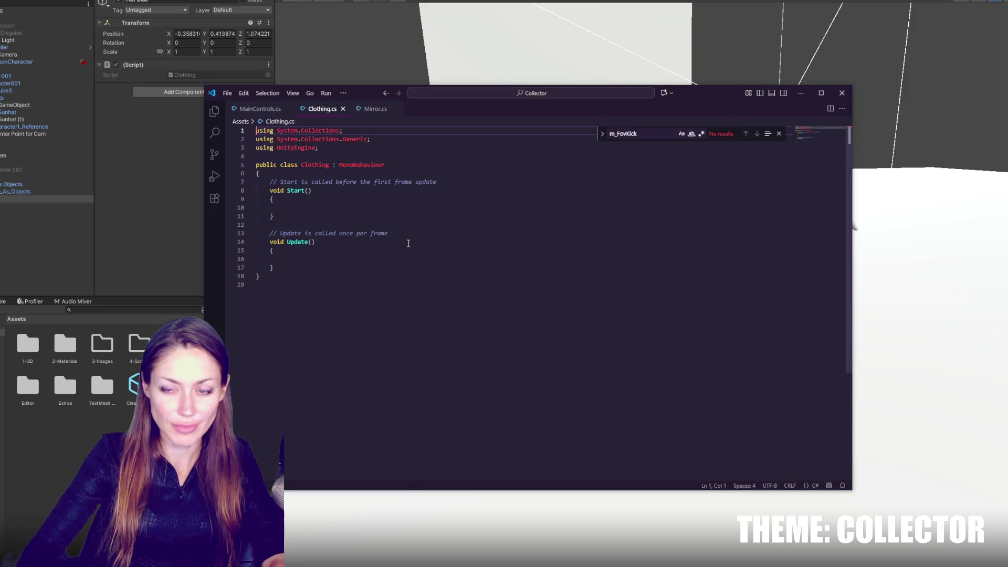
- Delete the default Start and Update methods from the Clothing class
mouse_move(307, 273)
mouse_down()
mouse_move(249, 190)
mouse_move(232, 181)
mouse_up()
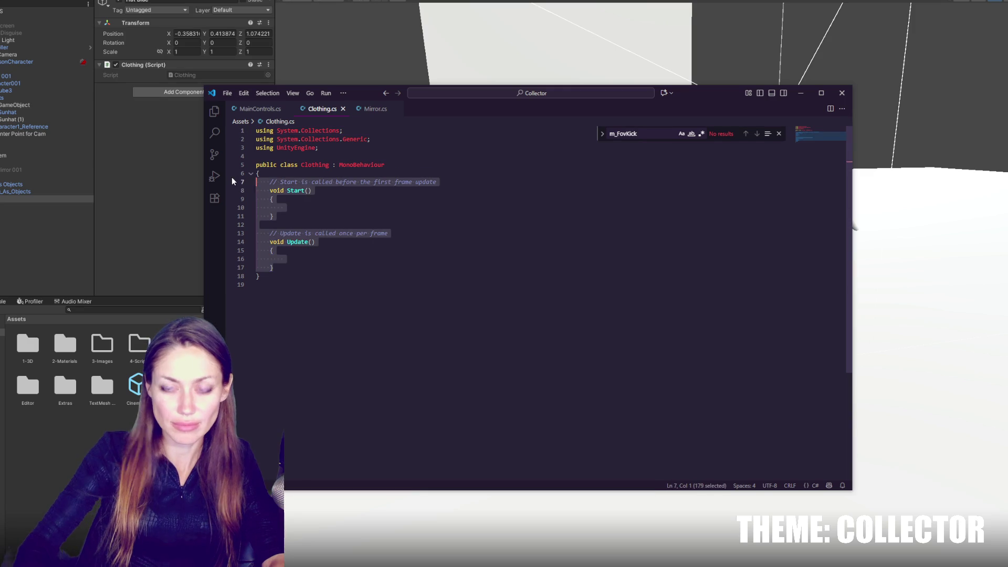
key(BackSpace)
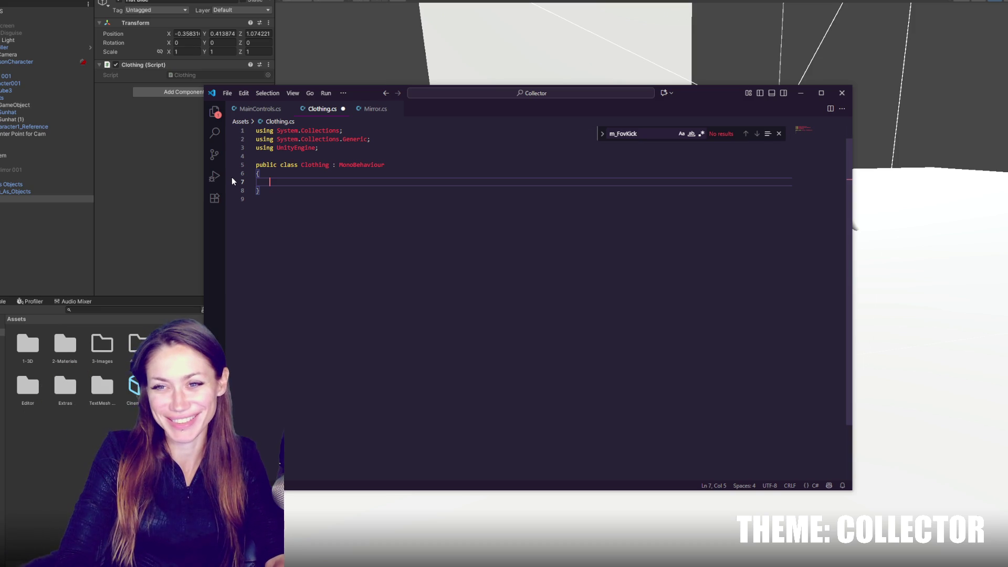
key(Return)
key(Return)
click(288, 181)
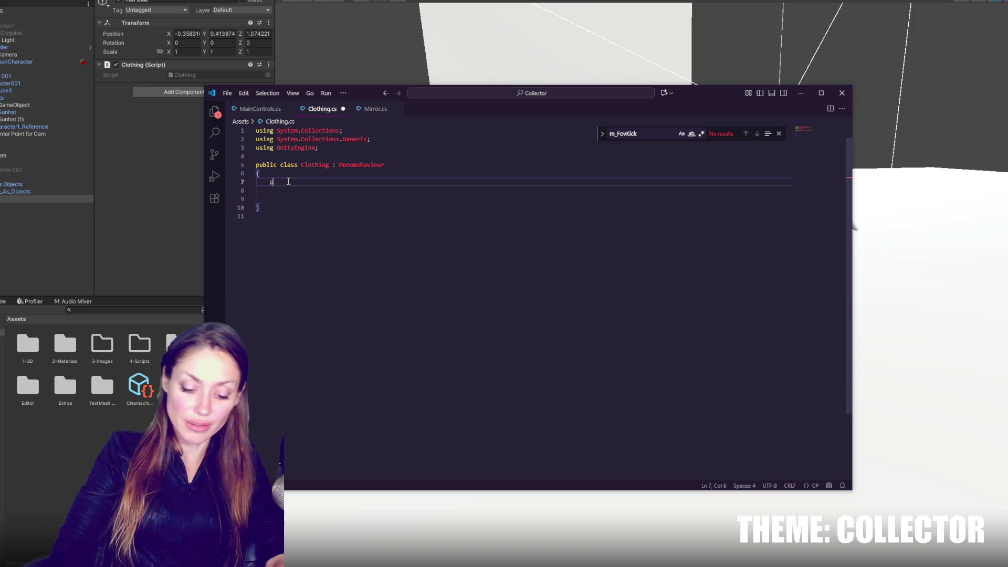
- Declare public int clothingCategory = 0; inside the class body
text(pubc)
key(BackSpace)
text(lic )
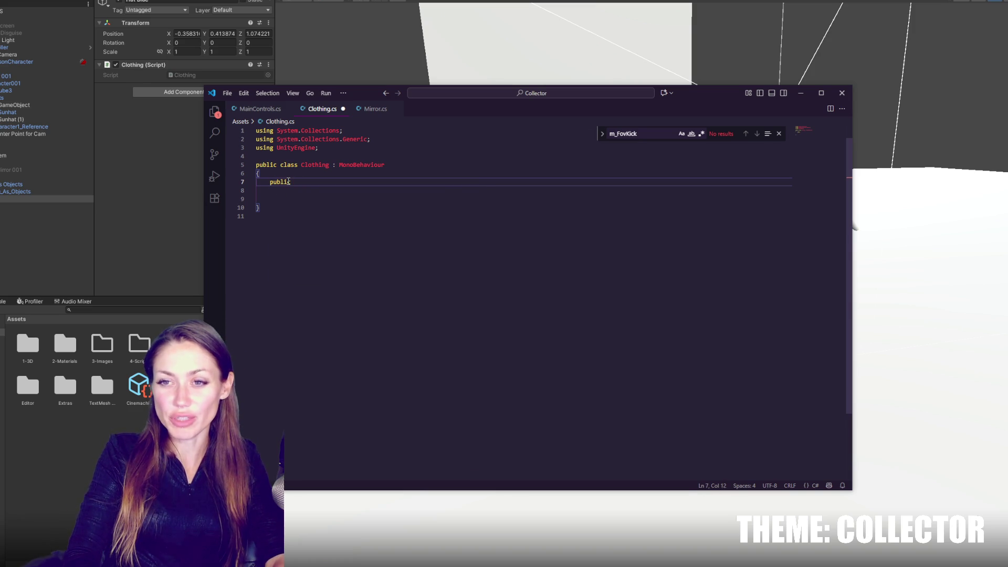
text(int )
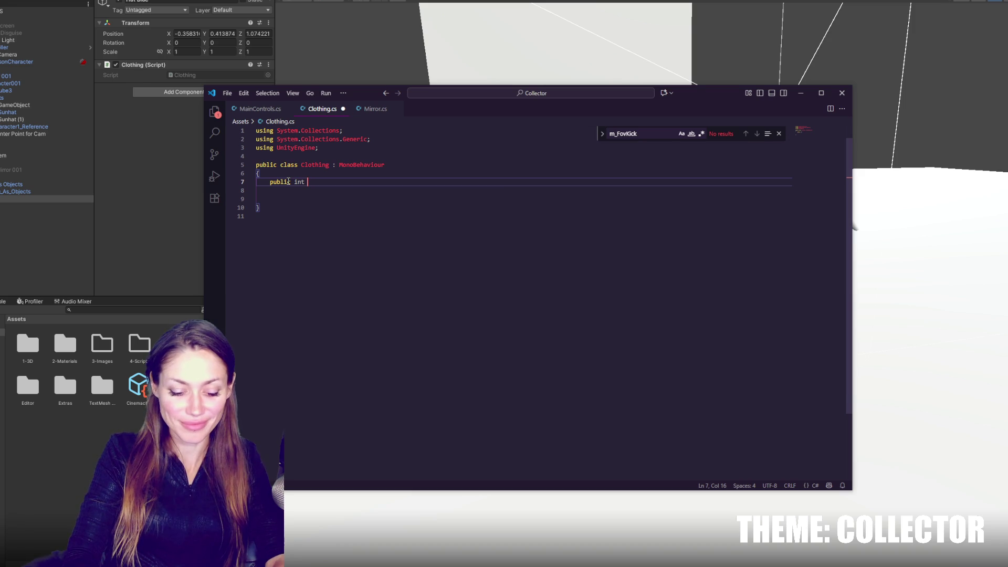
text(clothing)
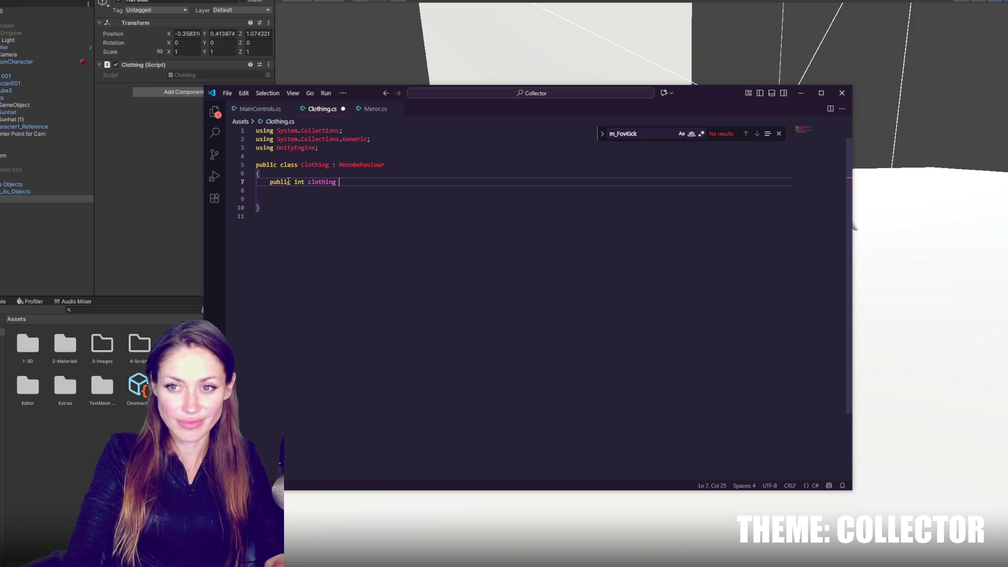
text(Category = 0;)
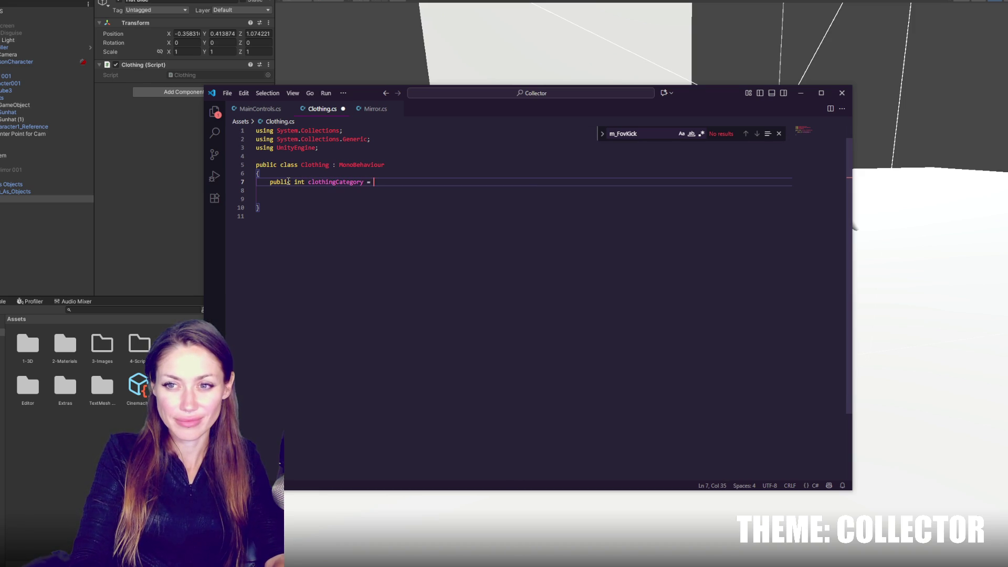
key(Return)
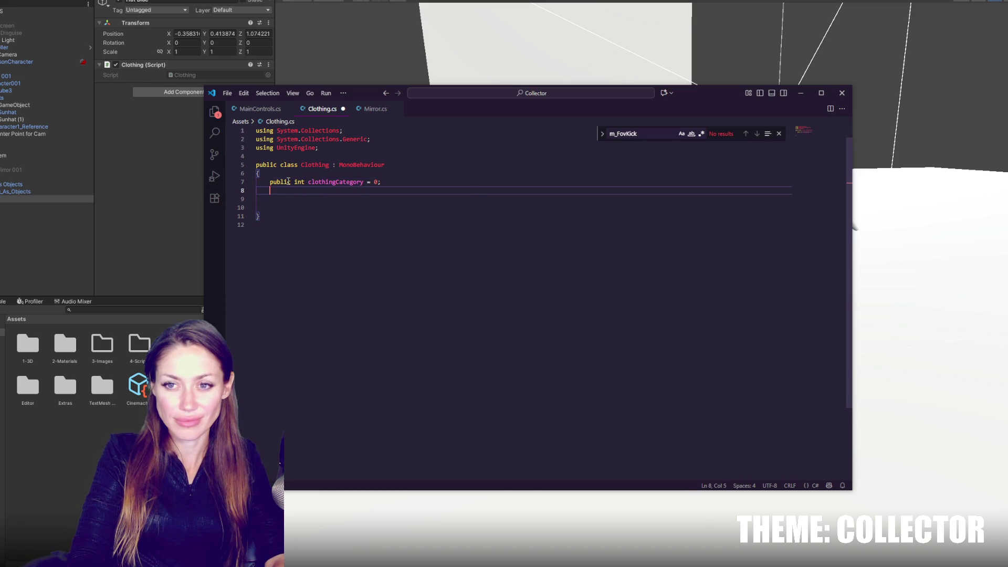
- Declare public GameObject itemToAddToChar below clothingCategory and save Clothing.cs
text(public int)
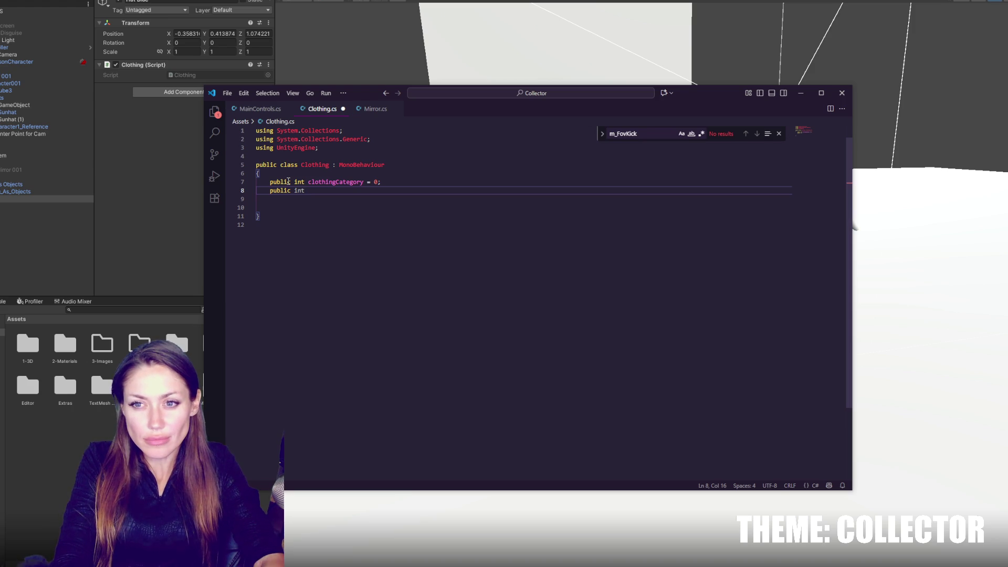
key(BackSpace)
key(BackSpace)
key(BackSpace)
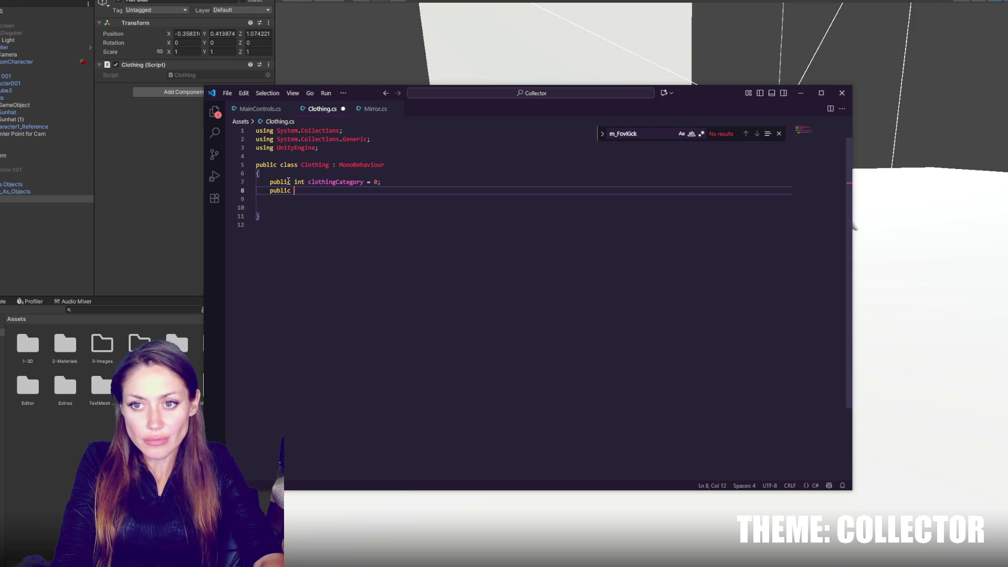
text(GameObject )
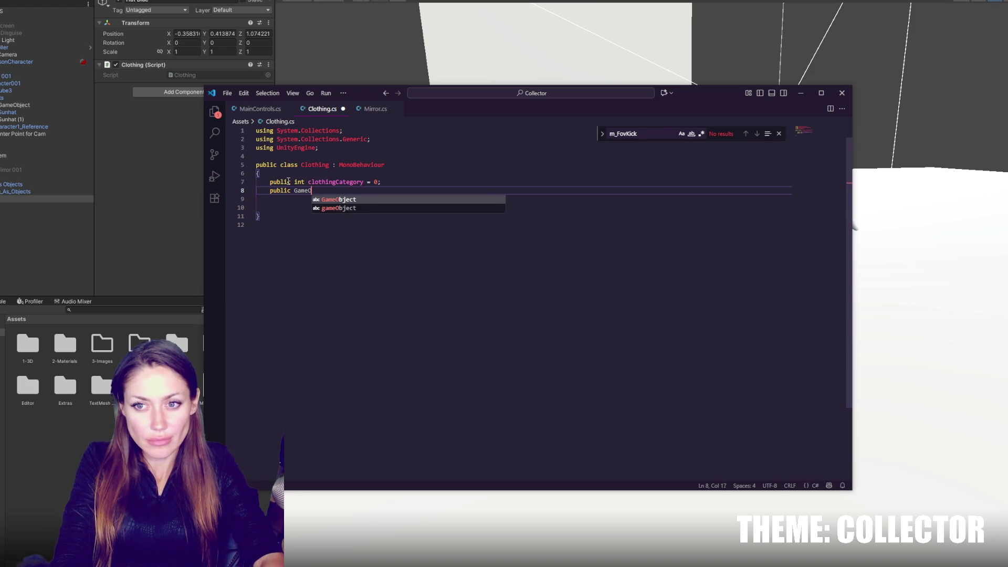
text(item)
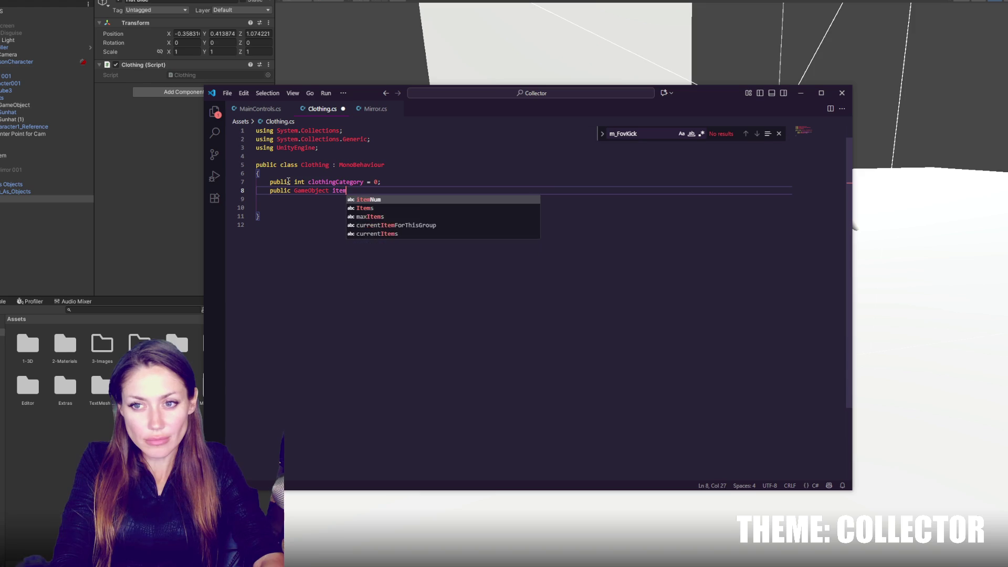
text(ToAddToChar;)
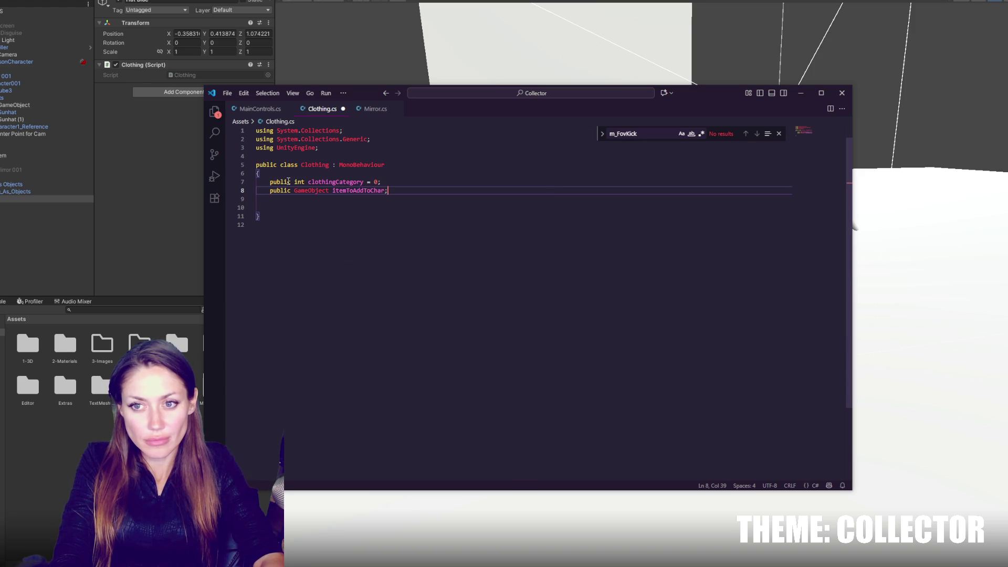
key(ctrl+s)
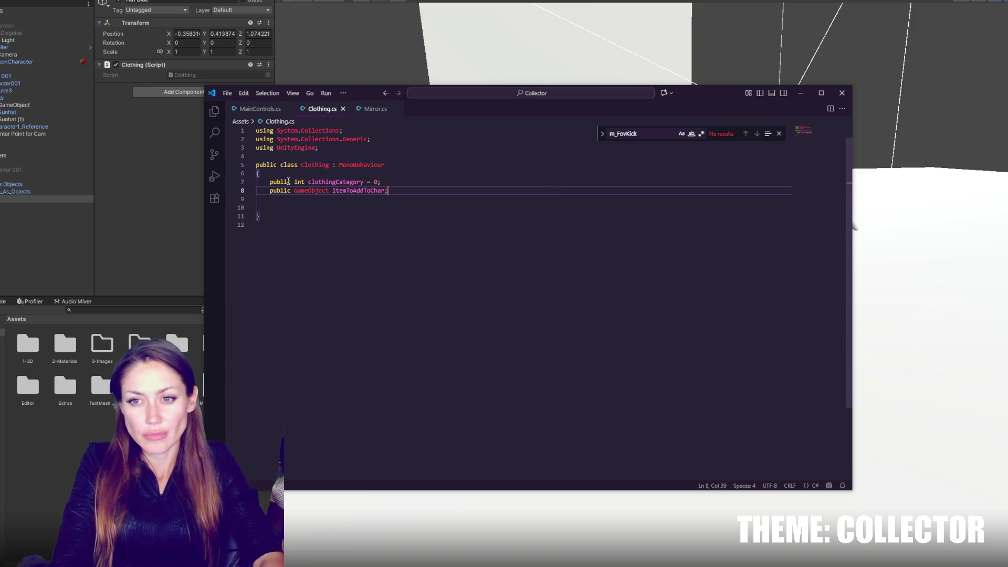
click(151, 133)
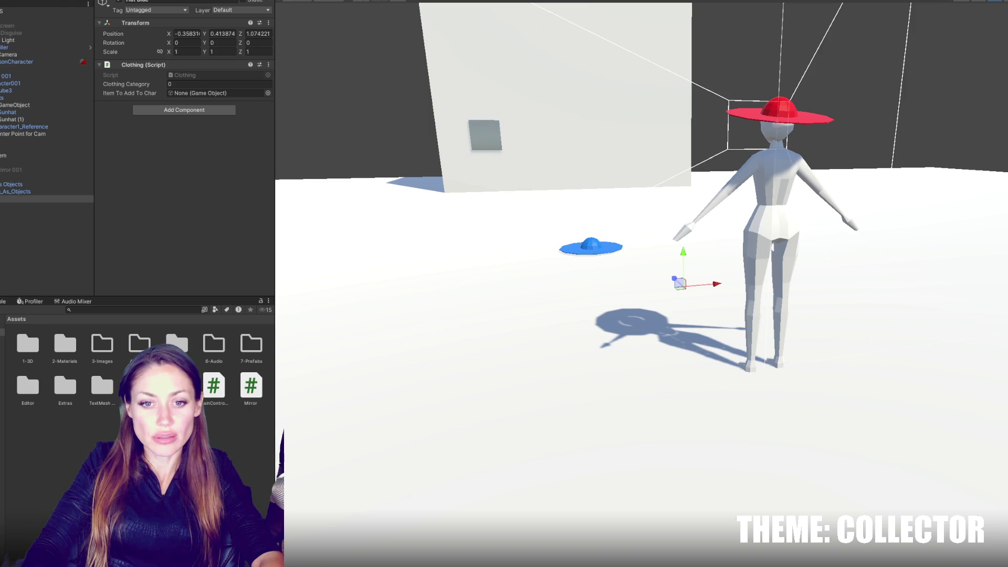
- After the Clothing script reloads, browse the Project window to Assets > 1-3D and clear the selection
key(Up)
key(Up)
key(Up)
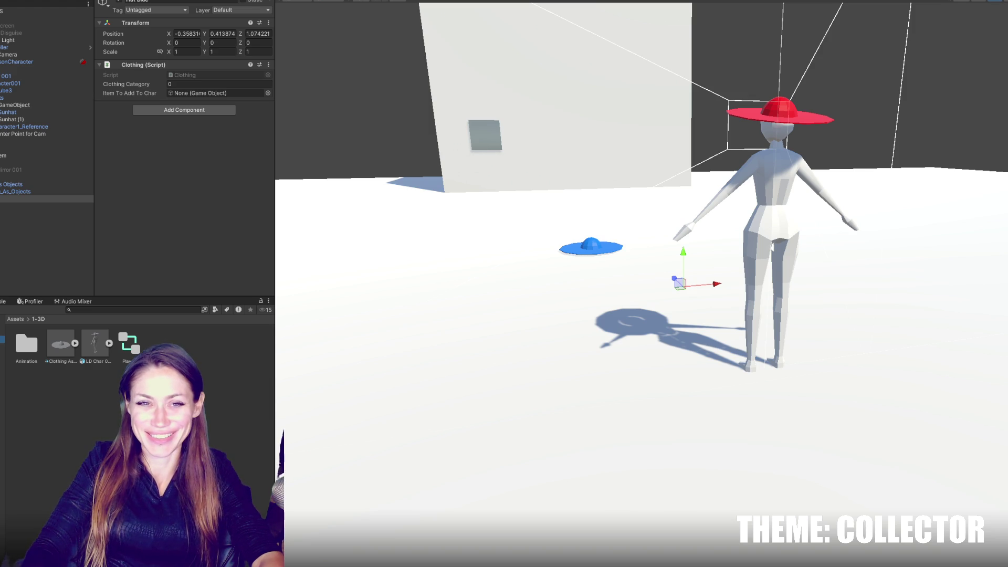
click(31, 236)
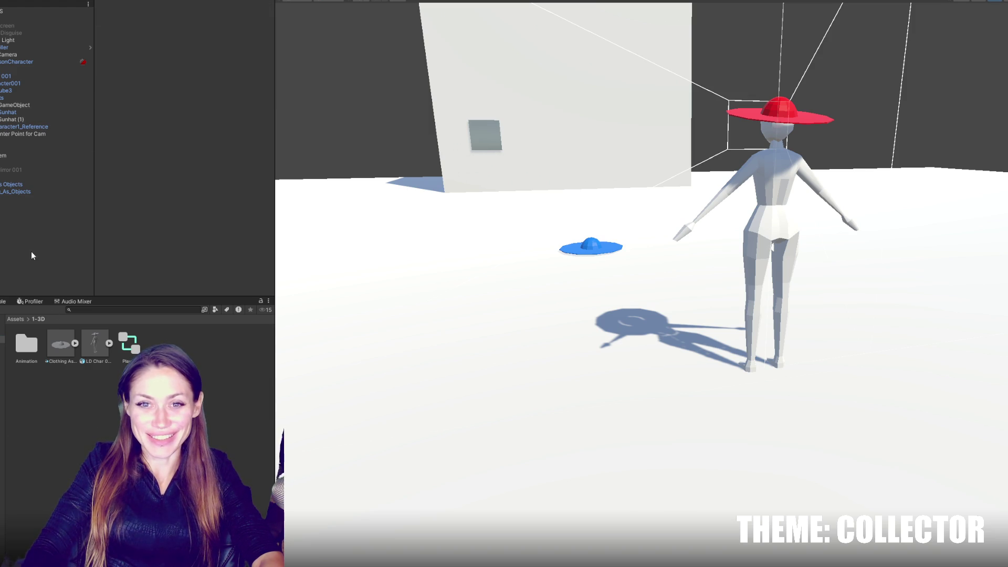
- Delete the red Sunhat worn by the character from the Hierarchy
click(95, 344)
click(24, 112)
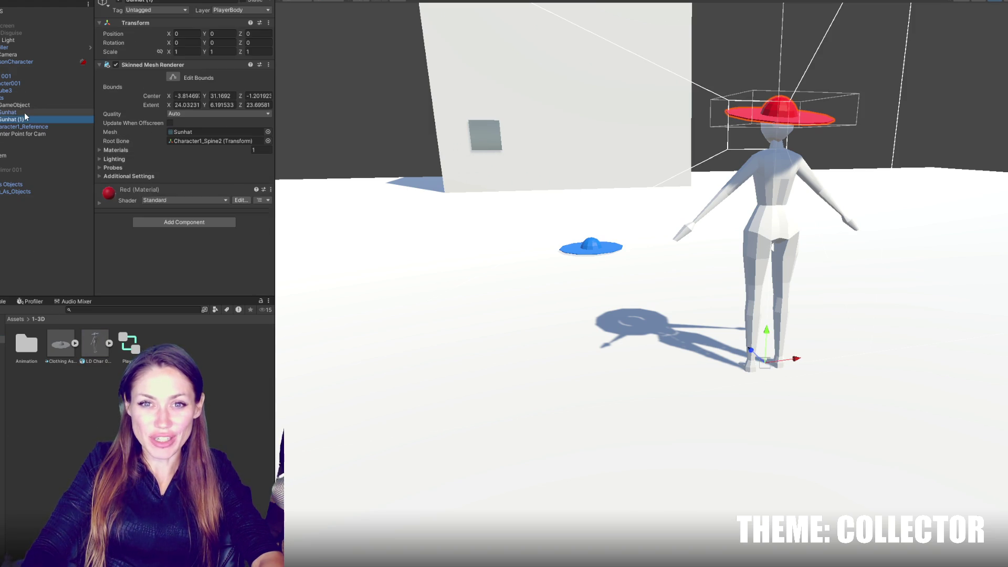
key(Delete)
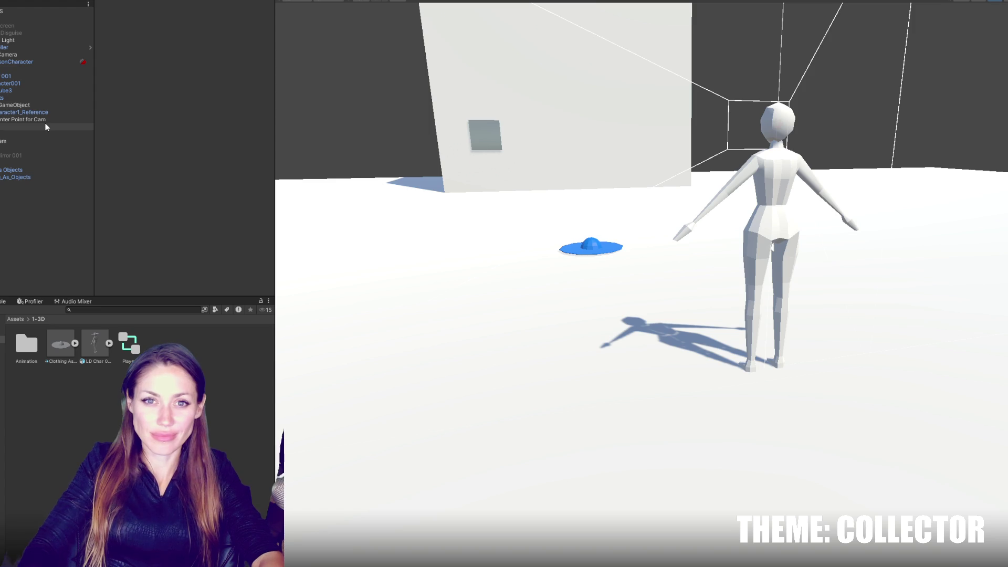
- Expand the LD Char asset and try dragging Hat Blue into Item To Add To Char
click(109, 343)
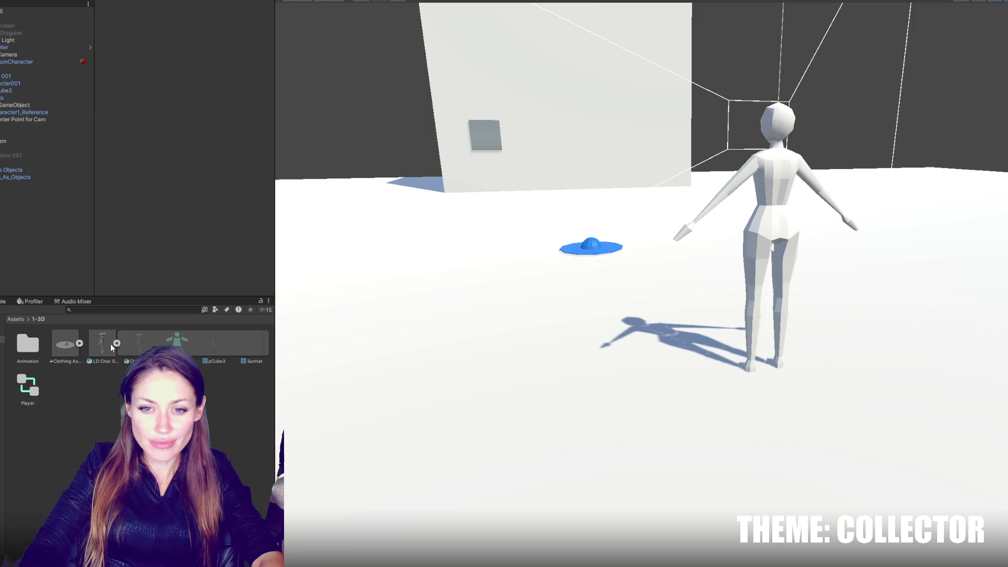
mouse_move(111, 344)
mouse_down()
mouse_move(18, 203)
mouse_move(200, 86)
mouse_move(250, 346)
mouse_up()
click(16, 185)
mouse_move(66, 386)
mouse_down()
mouse_move(210, 95)
mouse_move(224, 93)
mouse_move(189, 237)
mouse_up()
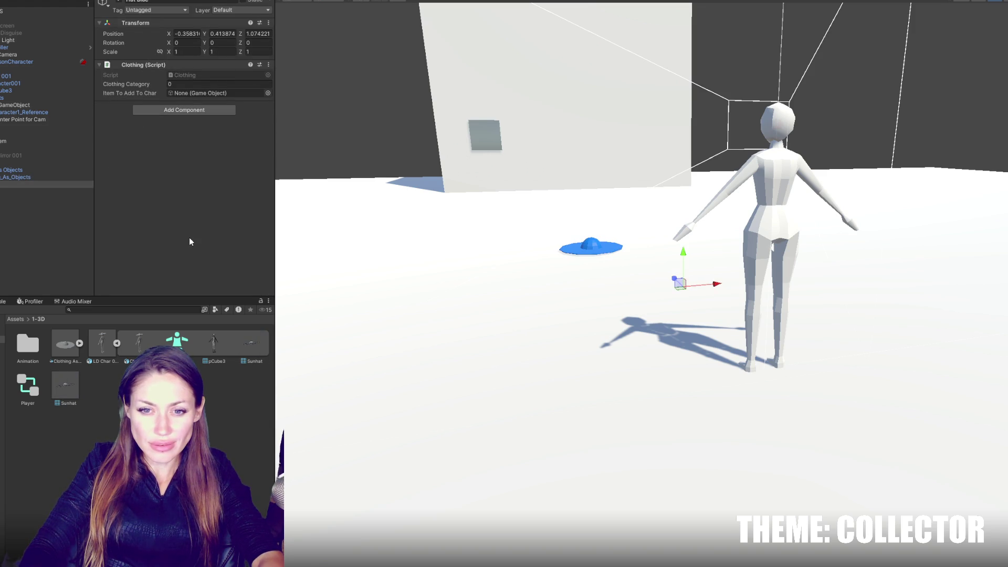
- Delete the separate Sunhat mesh asset from the Project window and confirm
click(78, 389)
key(Delete)
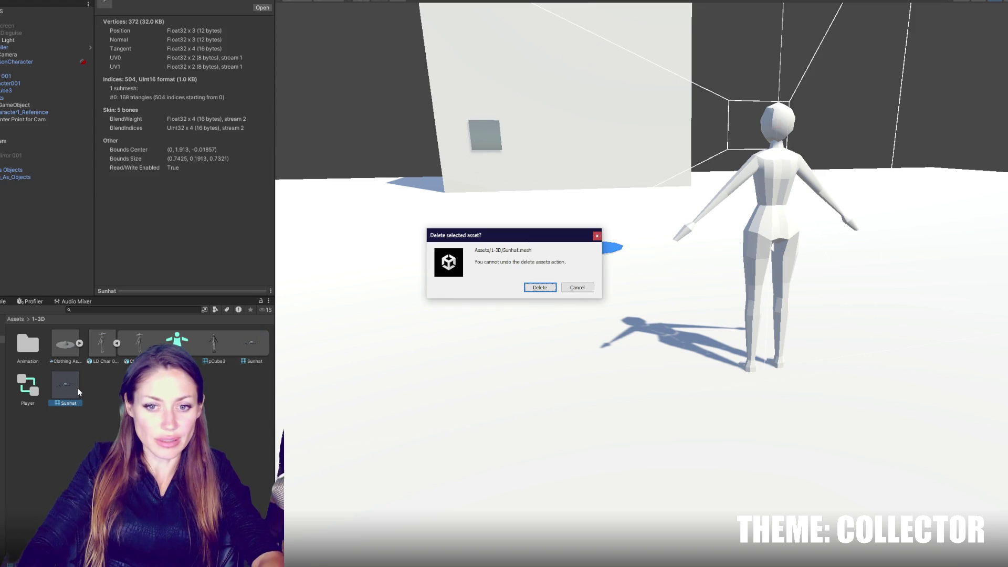
click(541, 289)
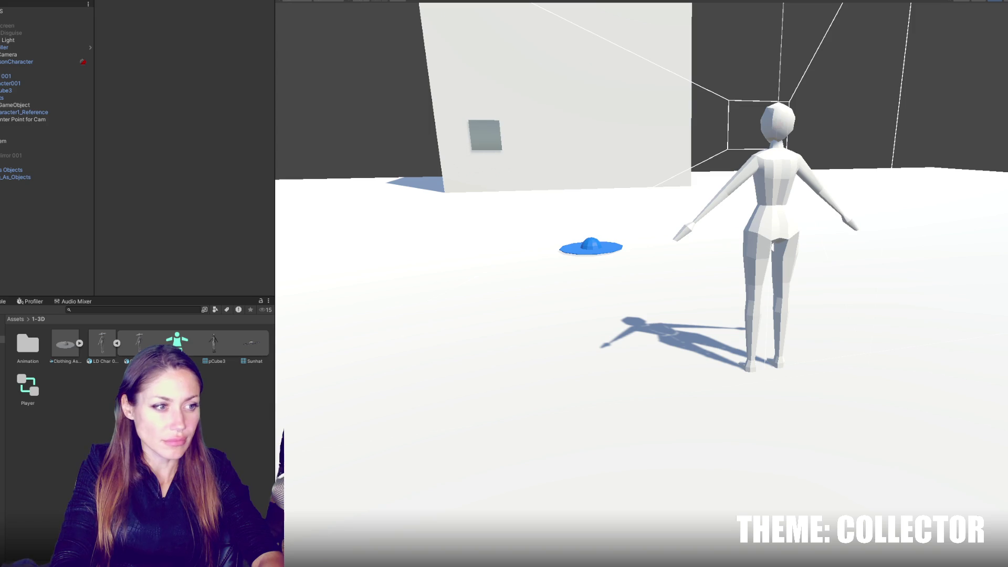
- Select the Sunhat sub-asset, then inspect LD Char 001's Transform and Animator (Player controller)
click(247, 336)
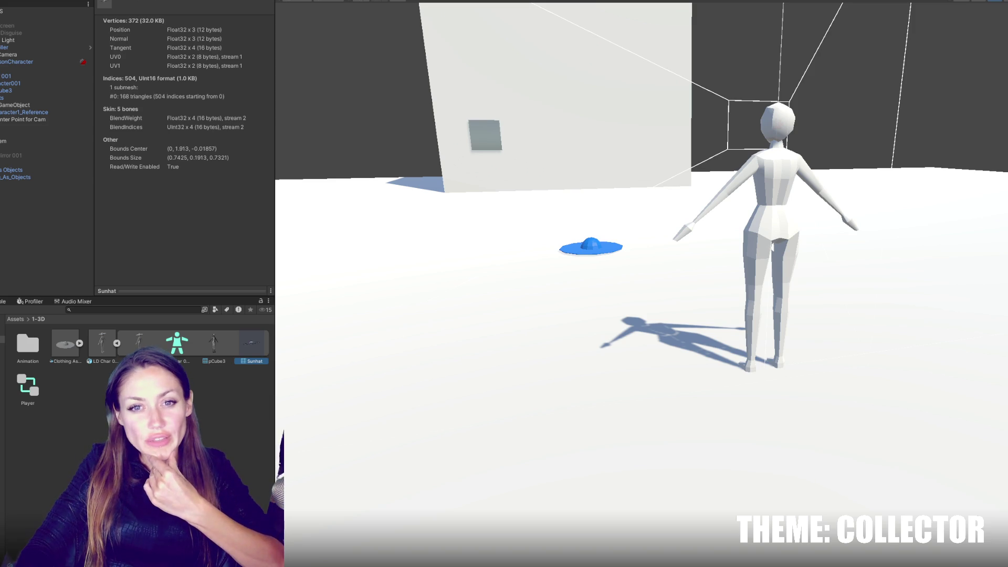
click(37, 76)
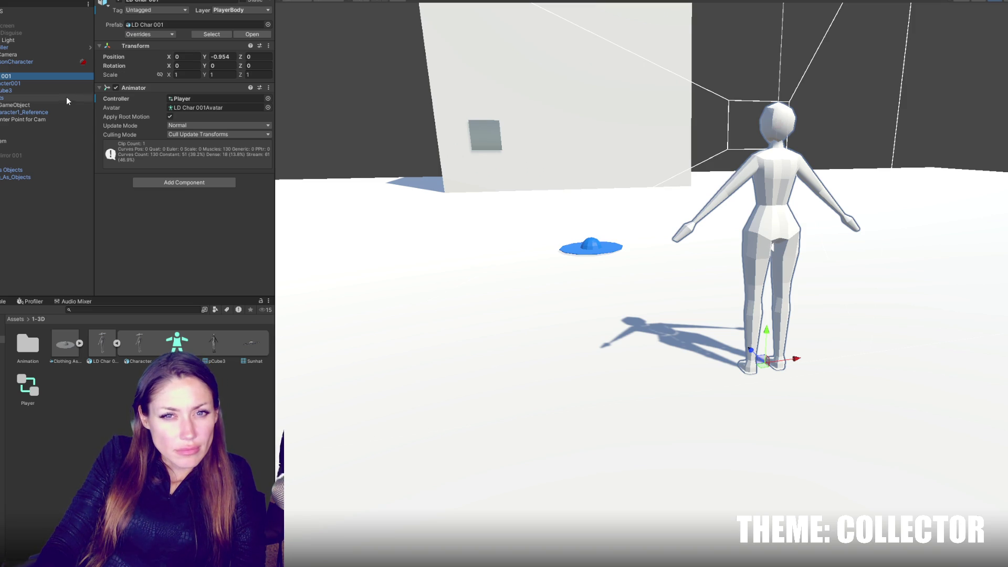
- Add an LD Char 001 copy wearing its Sunhat to the Hierarchy, then hide that copy
drag(97, 346, 42, 221)
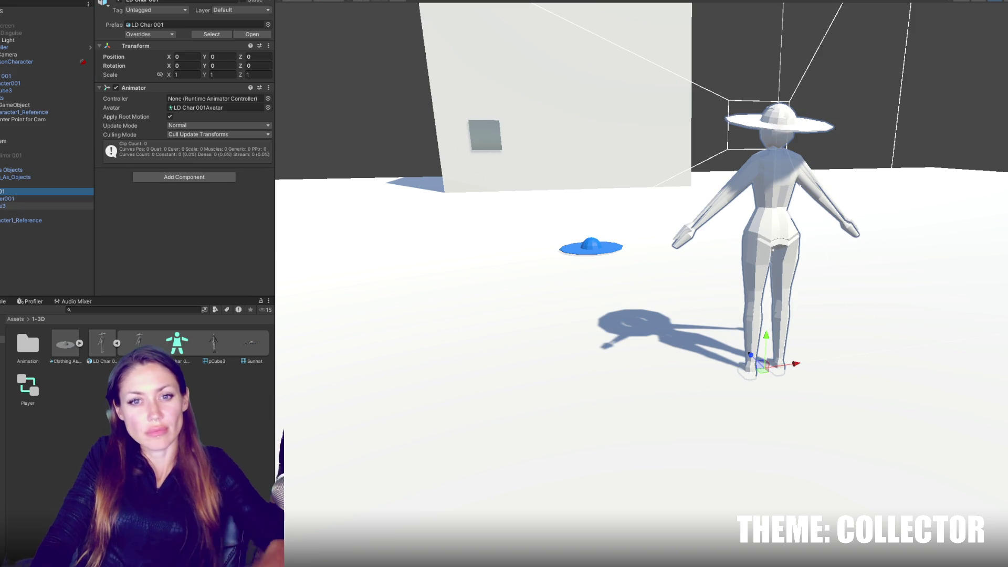
click(6, 220)
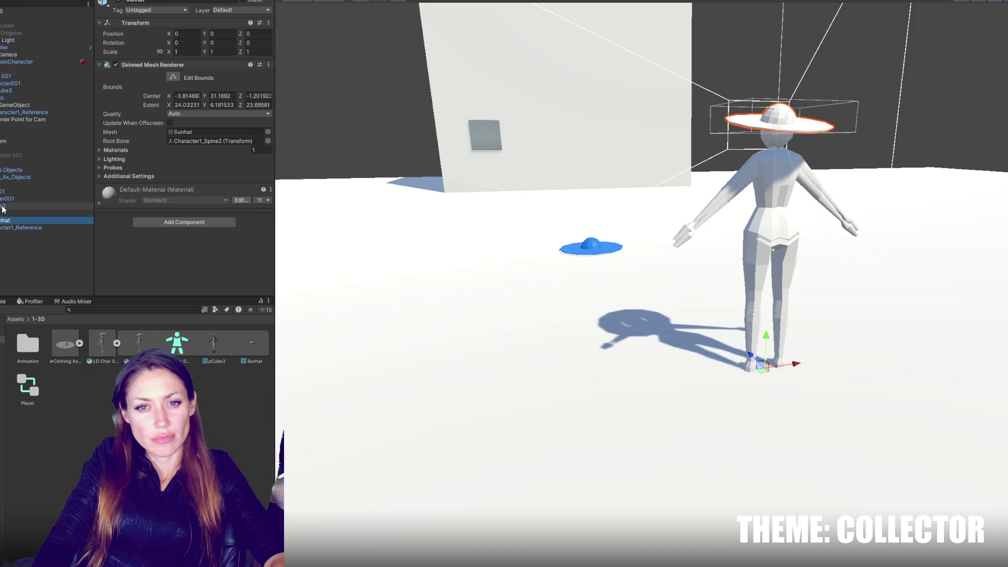
click(23, 190)
key(Delete)
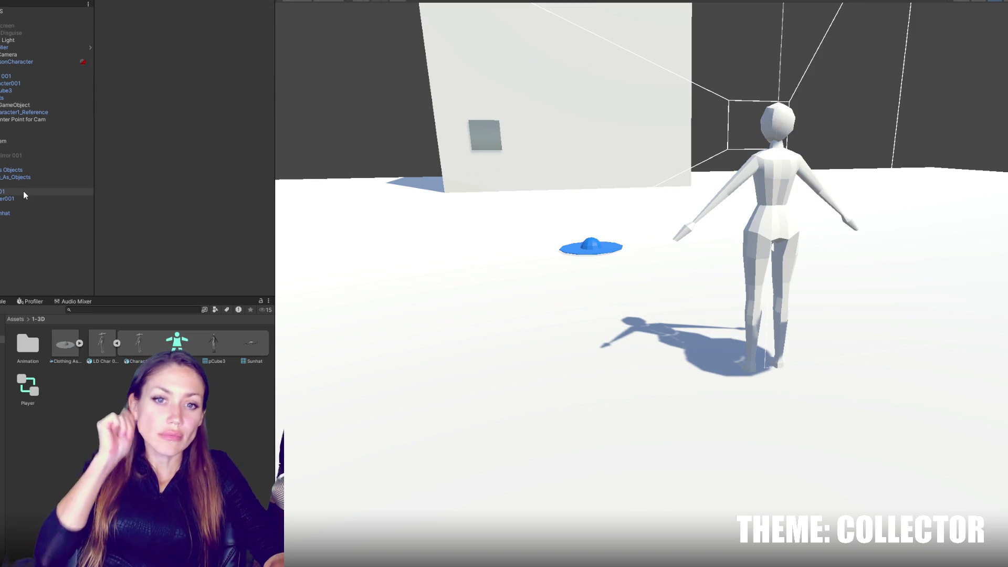
click(23, 192)
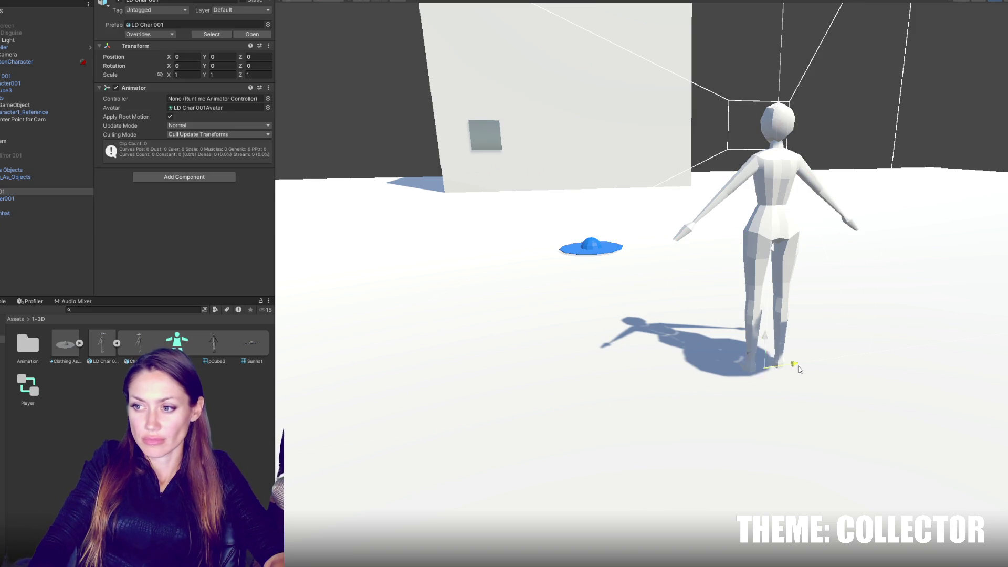
drag(793, 360, 600, 364)
key(ctrl+z)
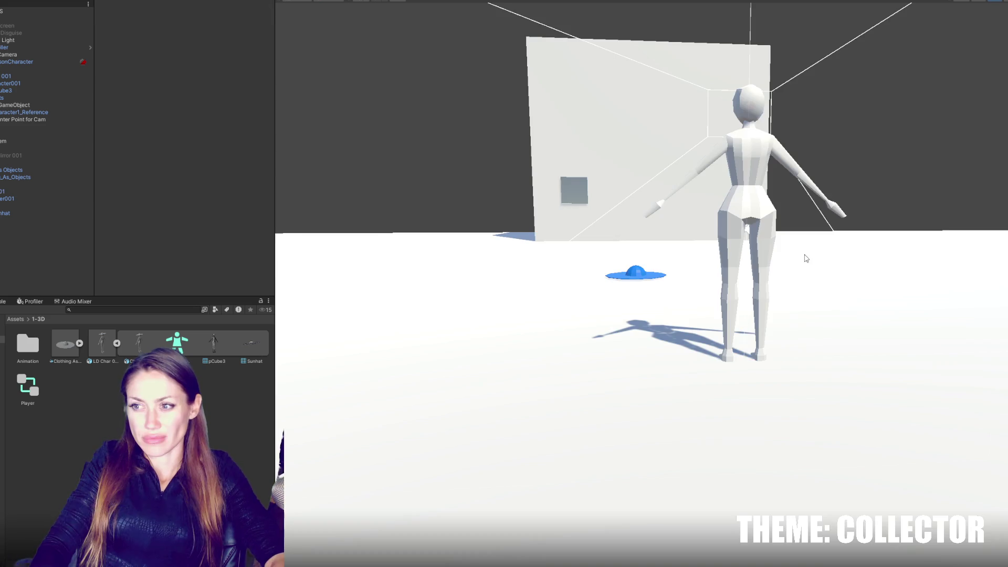
- Show the copy again, expand Character1_Reference, and delete its pCube3 body mesh
click(798, 256)
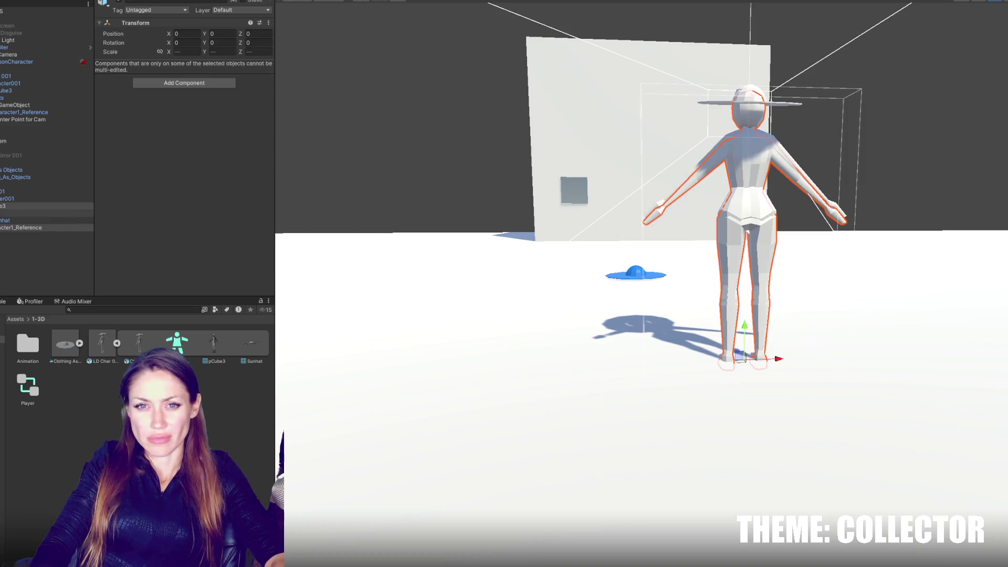
click(44, 192)
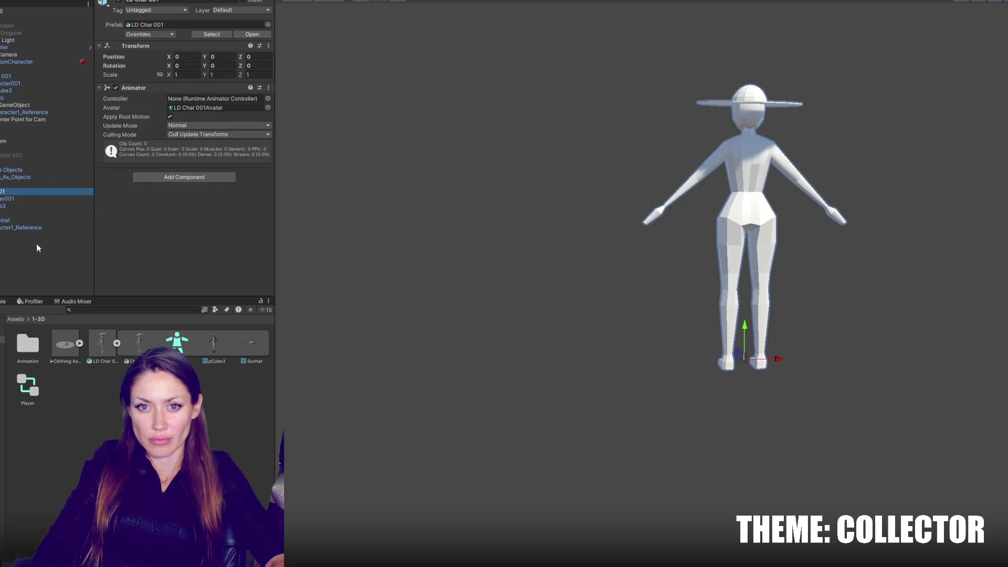
click(25, 228)
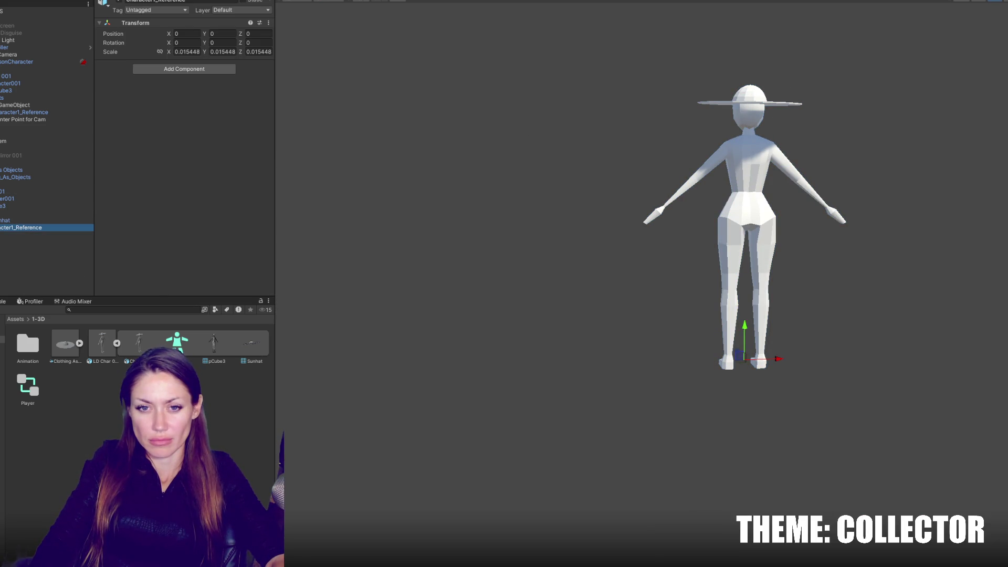
key(Right)
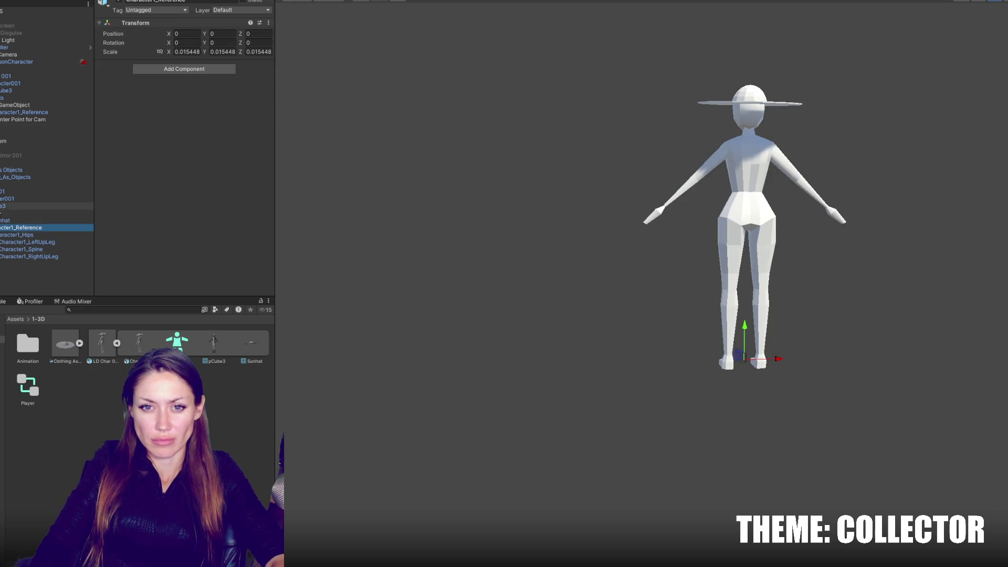
click(6, 206)
key(Delete)
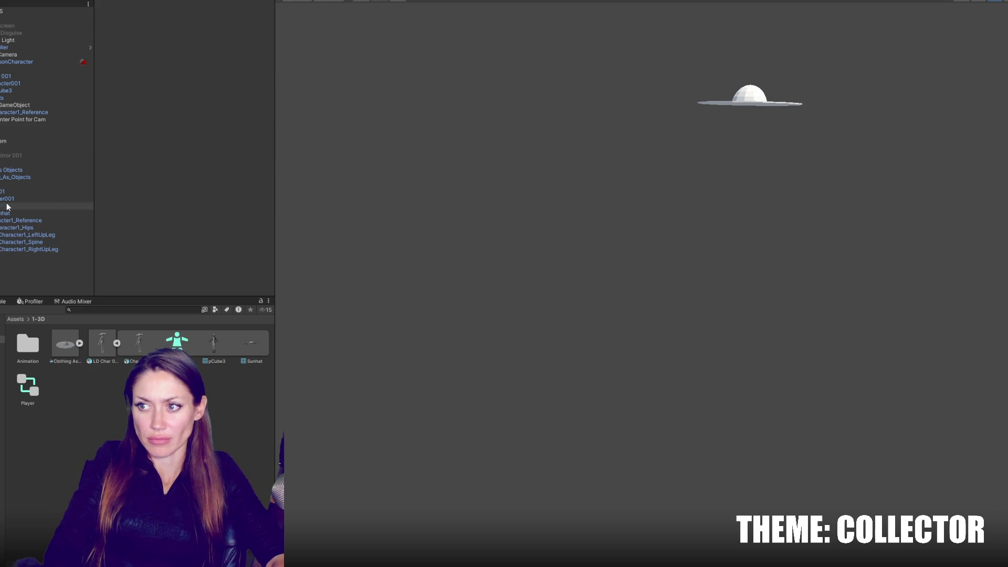
click(21, 191)
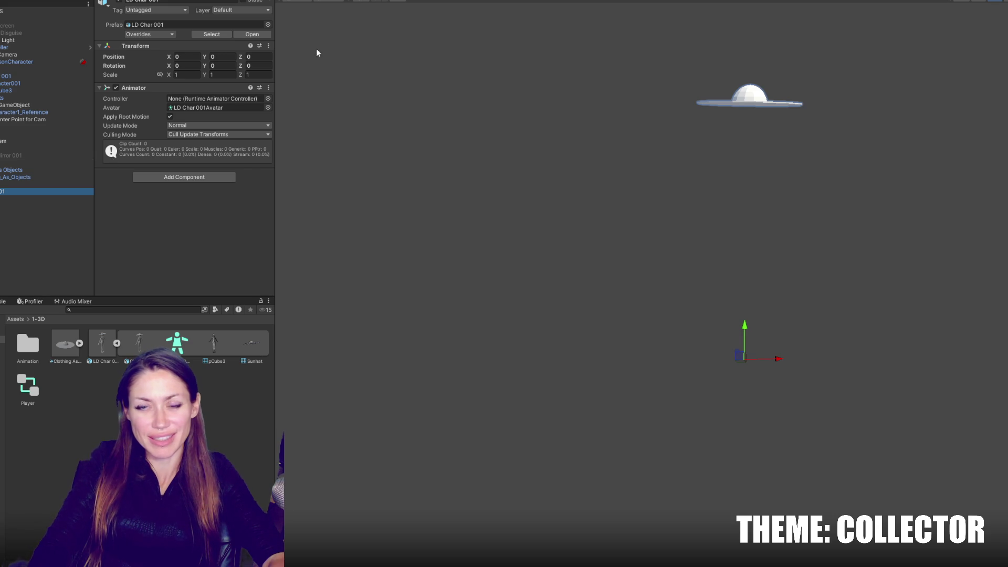
- Play-test the scene, reselect the character copy, and return to the Scene view
key(ctrl+p)
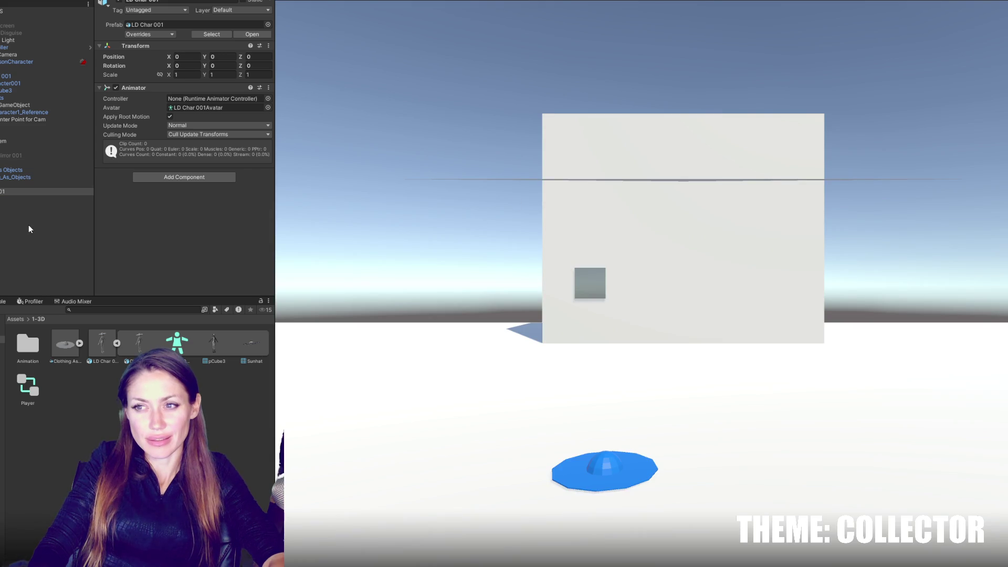
click(25, 194)
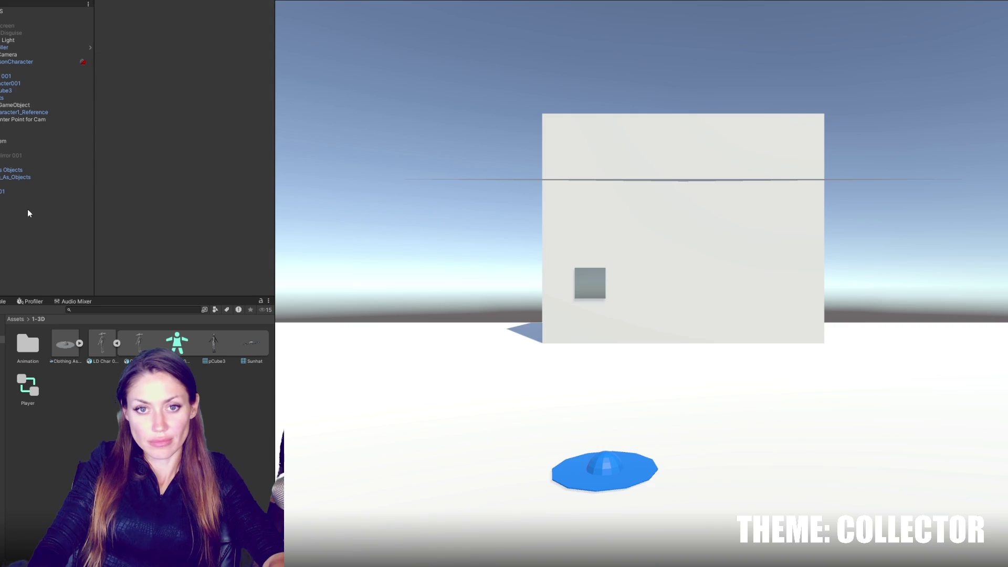
click(24, 177)
shift+click(18, 10)
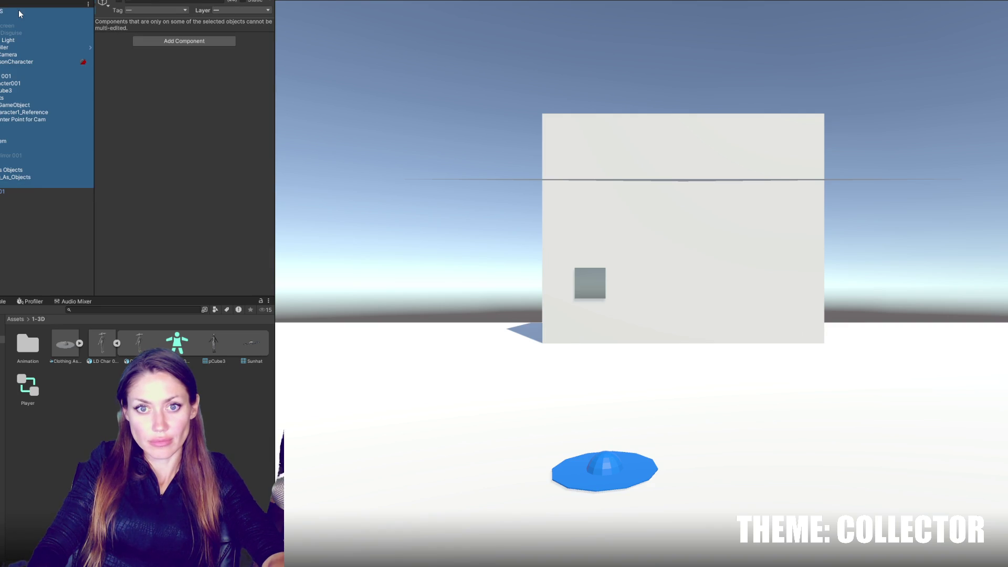
click(54, 303)
click(27, 191)
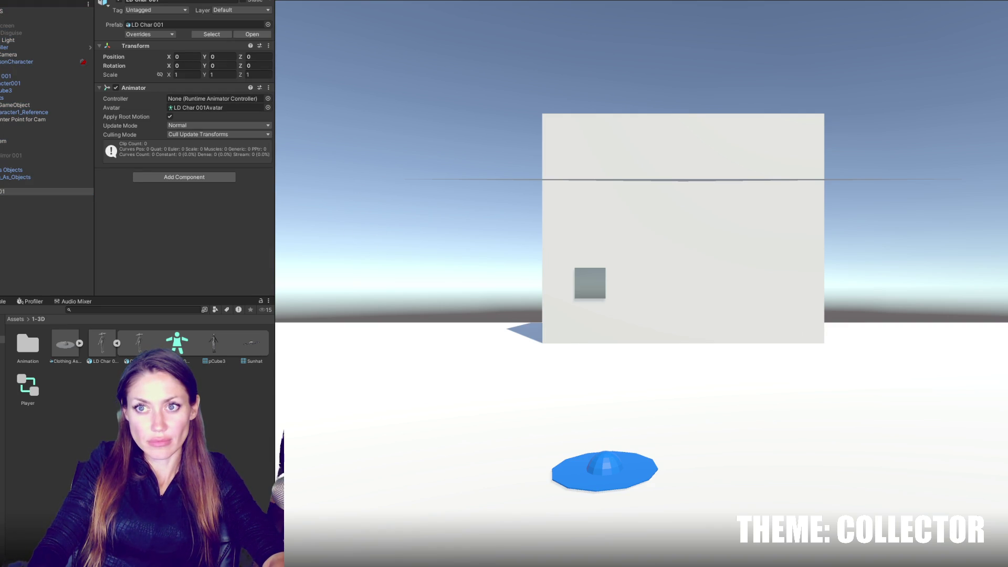
key(ctrl+1)
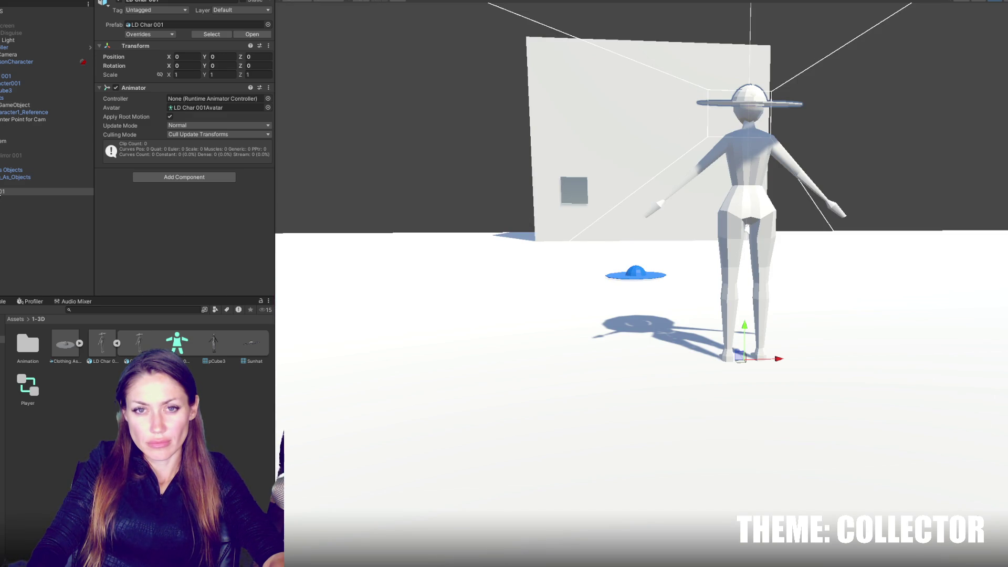
- Compare with the FPSController setup, then give the hatted copy the Player animator controller
click(10, 48)
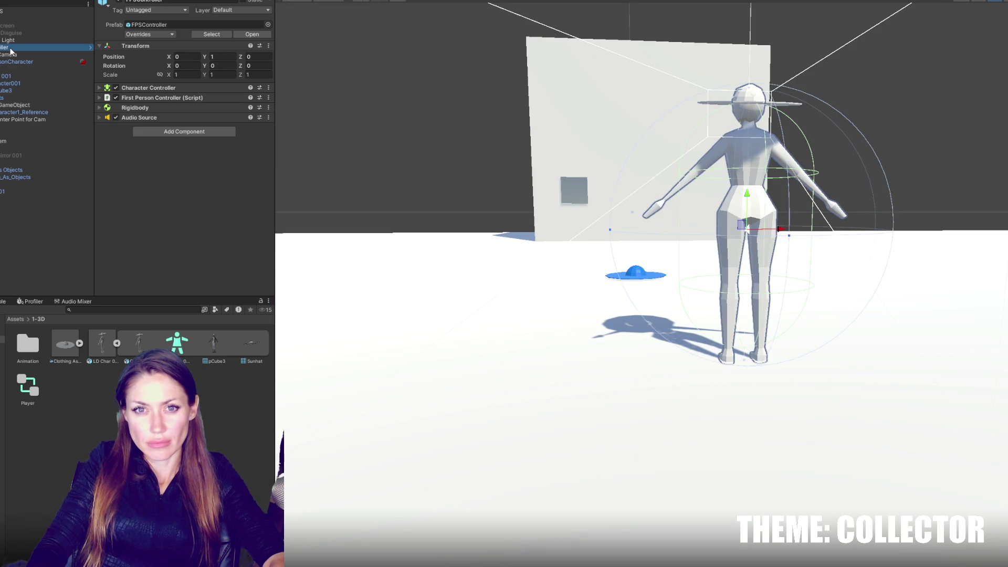
click(12, 76)
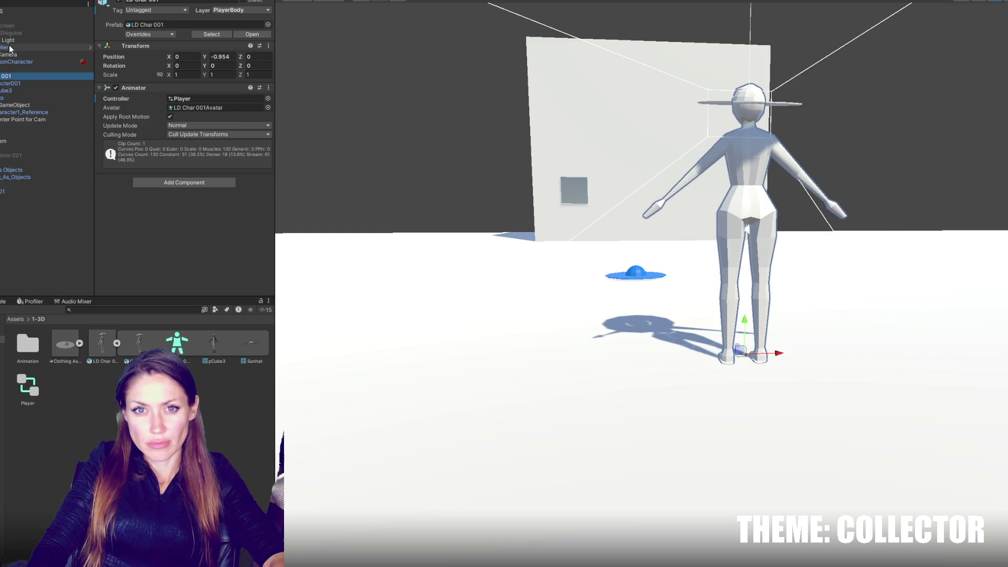
click(11, 48)
click(12, 75)
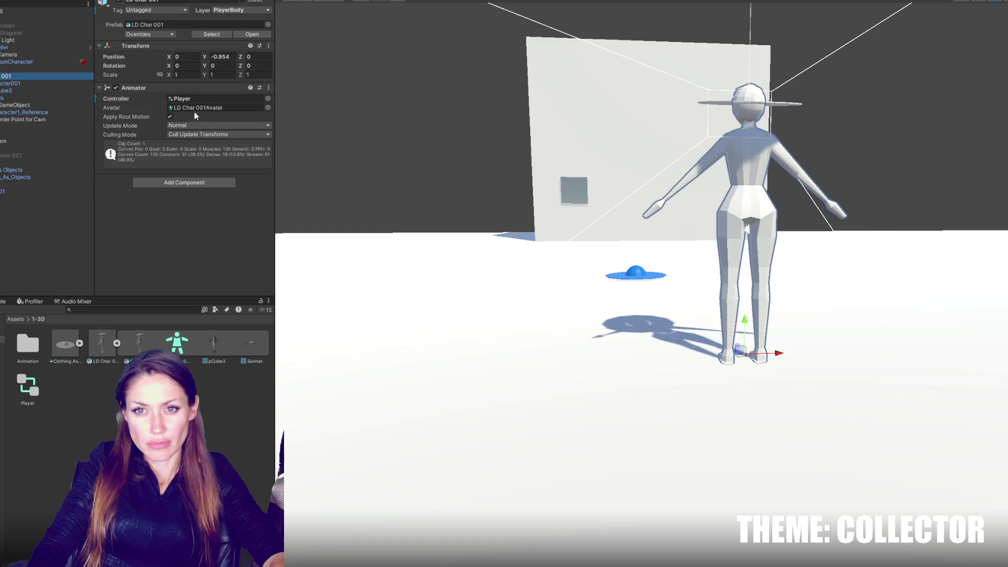
click(16, 192)
drag(27, 385, 212, 100)
- Set LD Char 001 as the ground hat's Item To Add To Char, then open MainControls.cs
click(32, 184)
drag(16, 192, 210, 93)
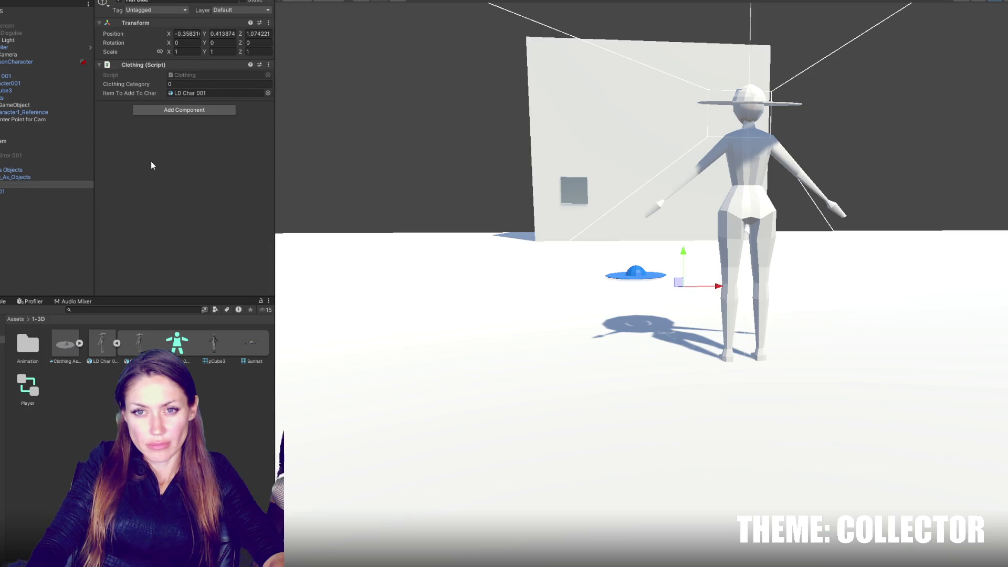
click(2, 192)
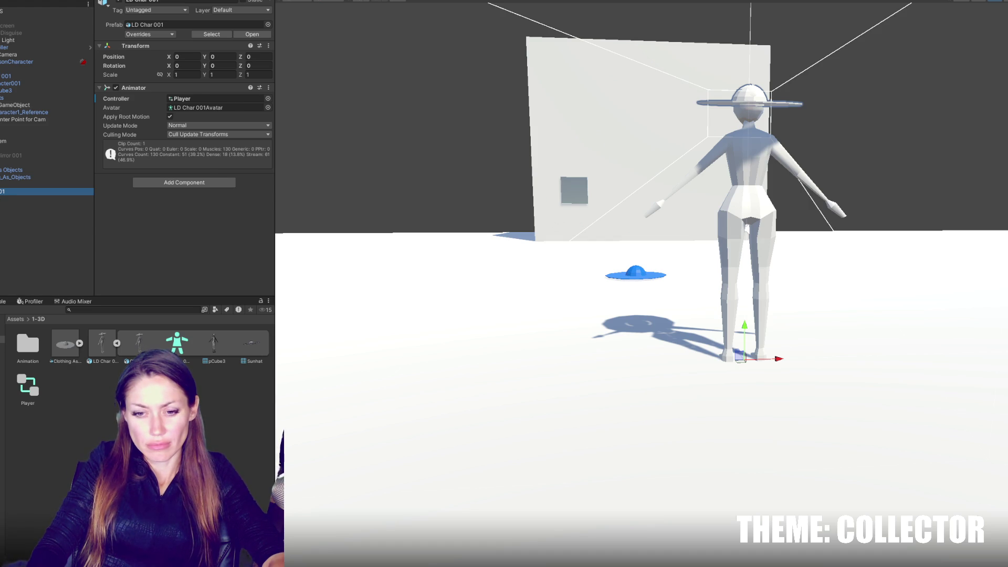
key(alt+Tab)
key(ctrl+Tab)
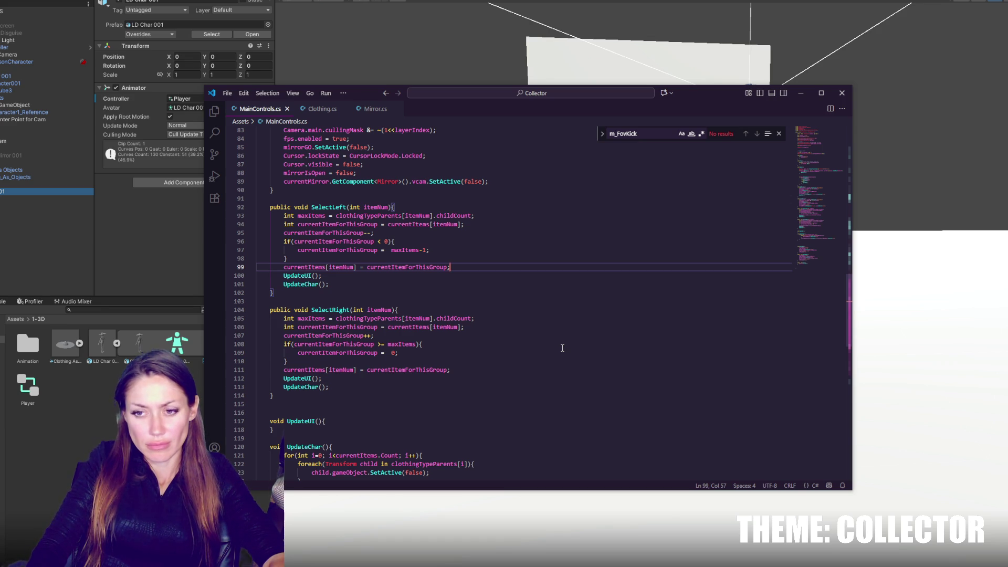
- Below UpdateChar, add a line of slashes and duplicate it as a divider pair
scroll(525, 348, down, 10)
click(375, 196)
click(369, 204)
text(/////////////////////////////////////////////)
key(shift+alt+Up)
key(alt+Up)
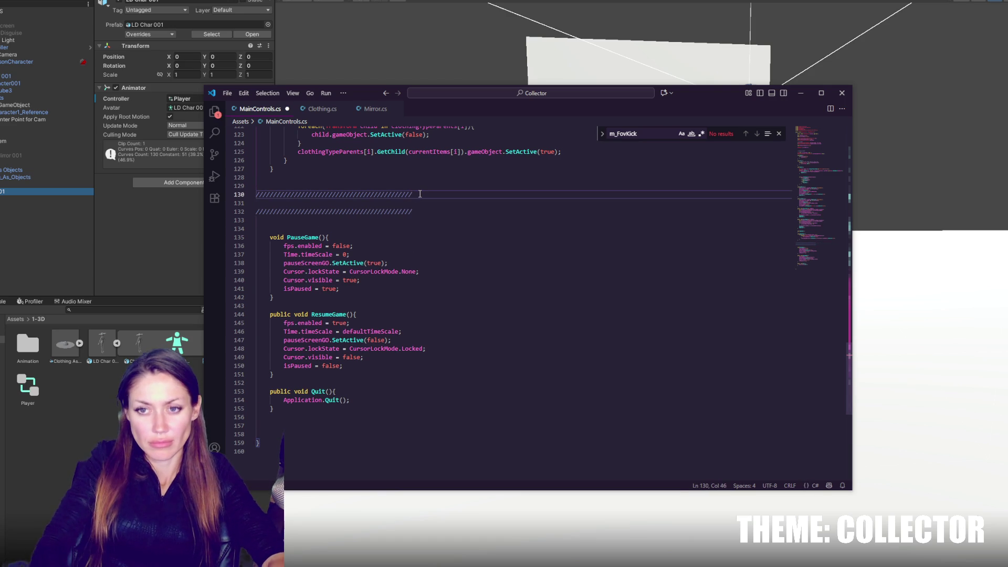
- Type an empty public void PickUpItem() method between the dividers and indent it
key(Return)
text(public void PickUpItem(){)
key(Return)
key(Return)
key(Return)
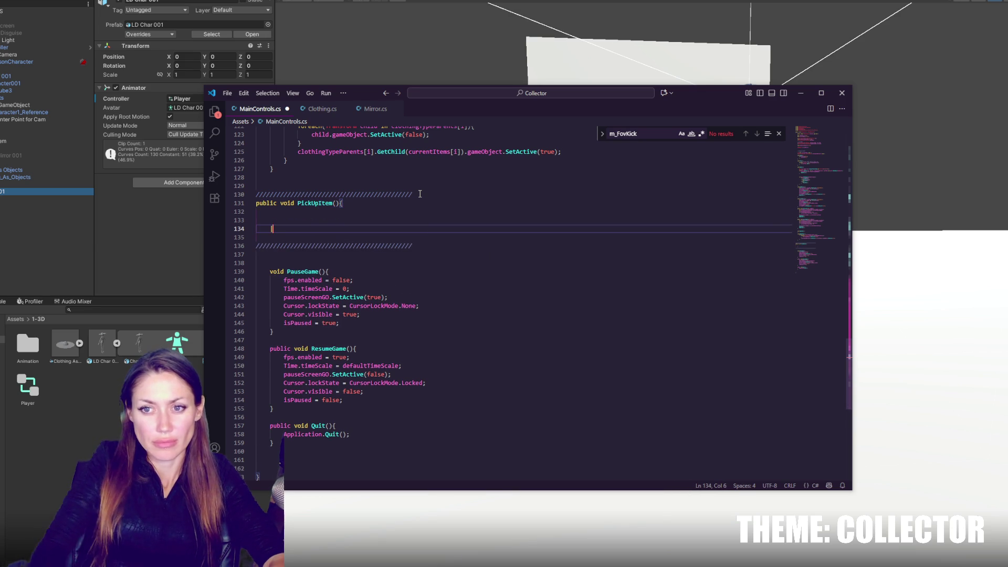
text(})
drag(280, 203, 289, 226)
key(Tab)
click(474, 198)
key(Home)
key(Home)
key(Return)
key(Up)
text(///)
- Rename the method to PickUpClothing and remove the stray slashes
click(335, 212)
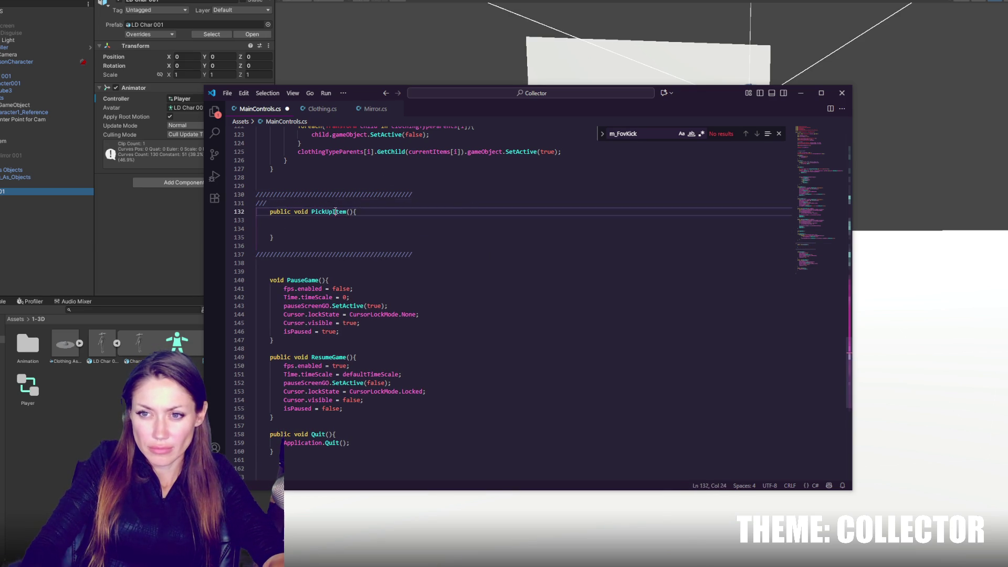
key(BackSpace)
key(Delete)
key(Delete)
key(Delete)
text(Clothing)
click(362, 204)
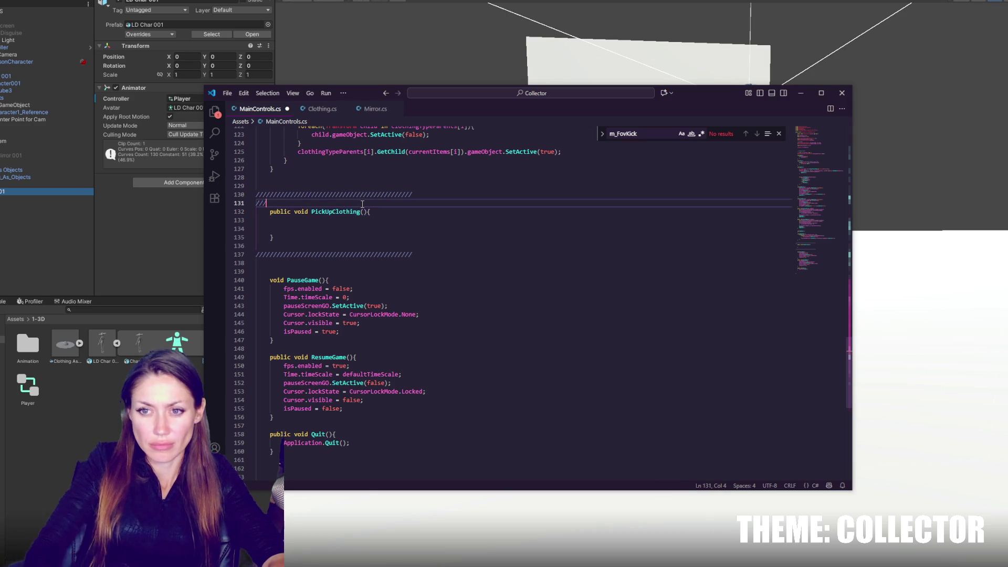
key(BackSpace)
key(BackSpace)
key(BackSpace)
scroll(410, 238, up, 10)
scroll(410, 239, up, 15)
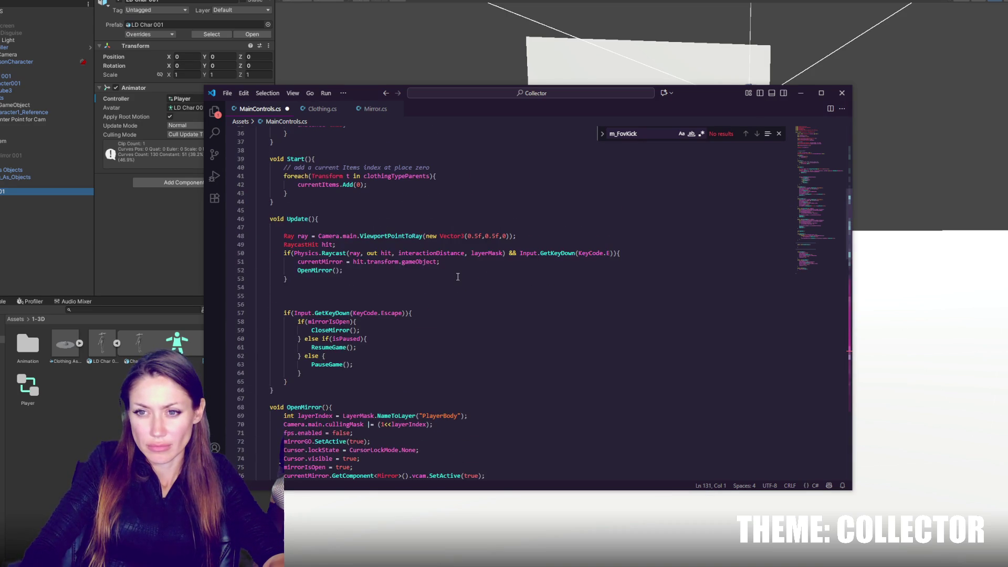
- Locate the OpenMirror call in Update and the currentMirror variable
click(456, 270)
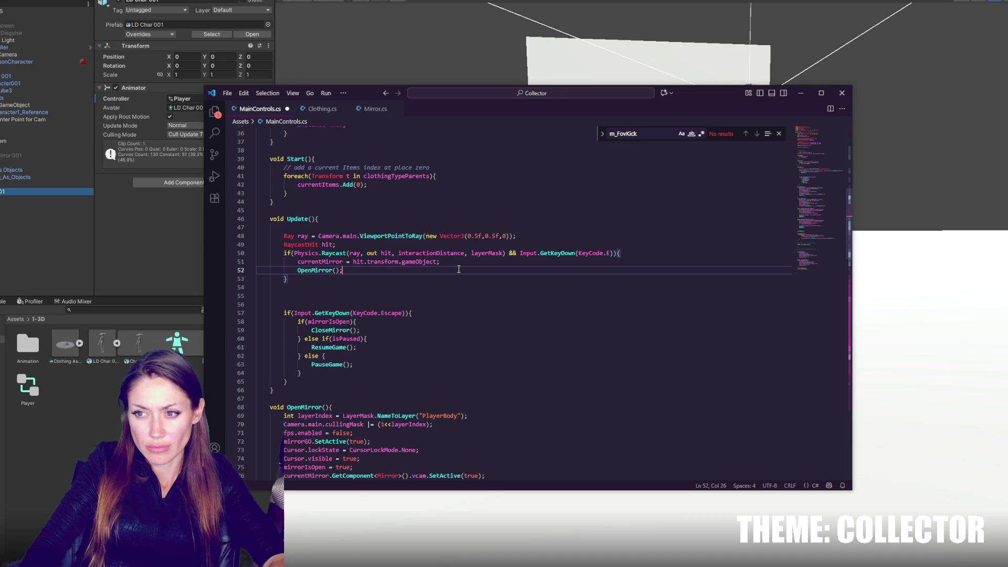
key(Home)
click(450, 269)
key(Home)
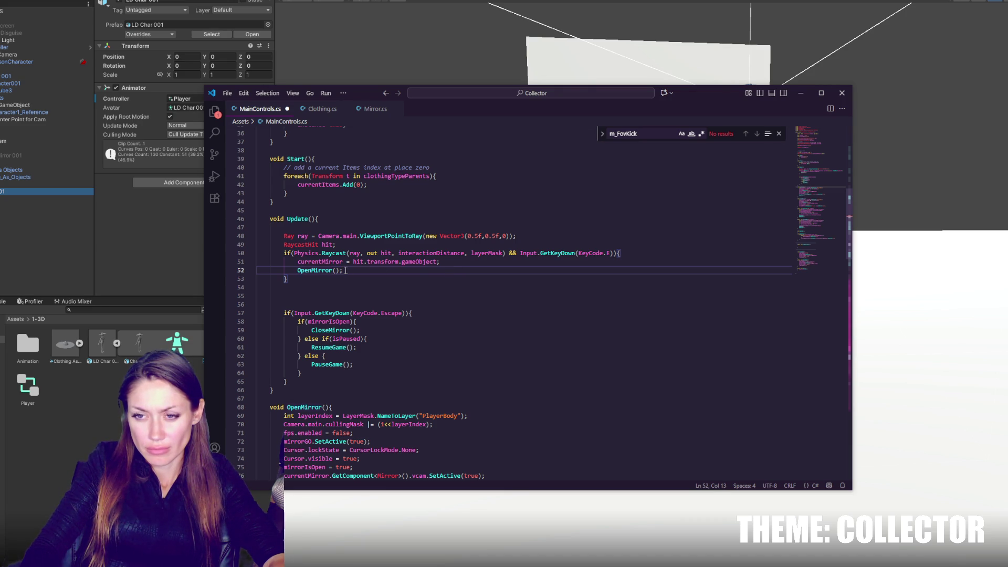
scroll(345, 270, up, 4)
double_click(326, 375)
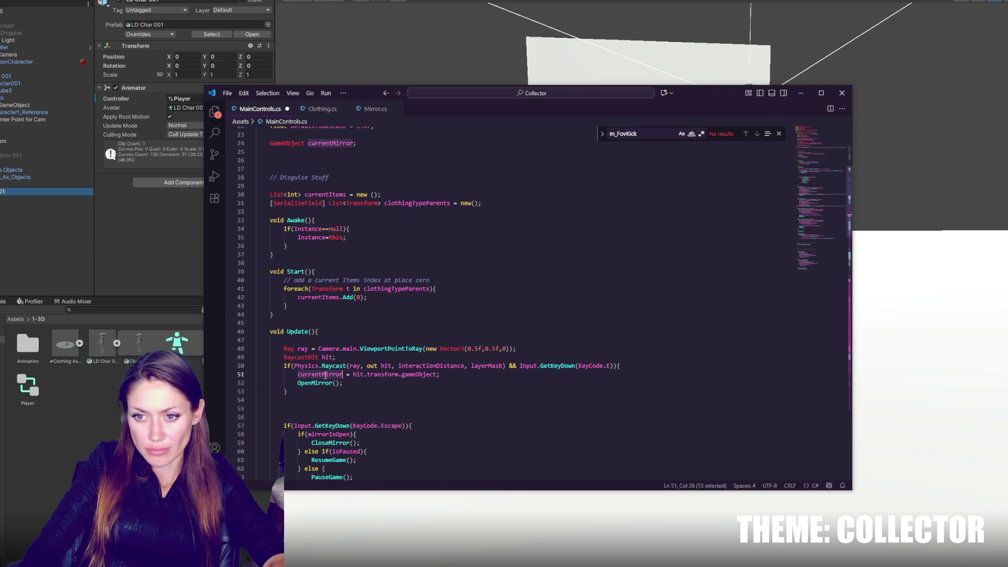
scroll(326, 375, down, 1)
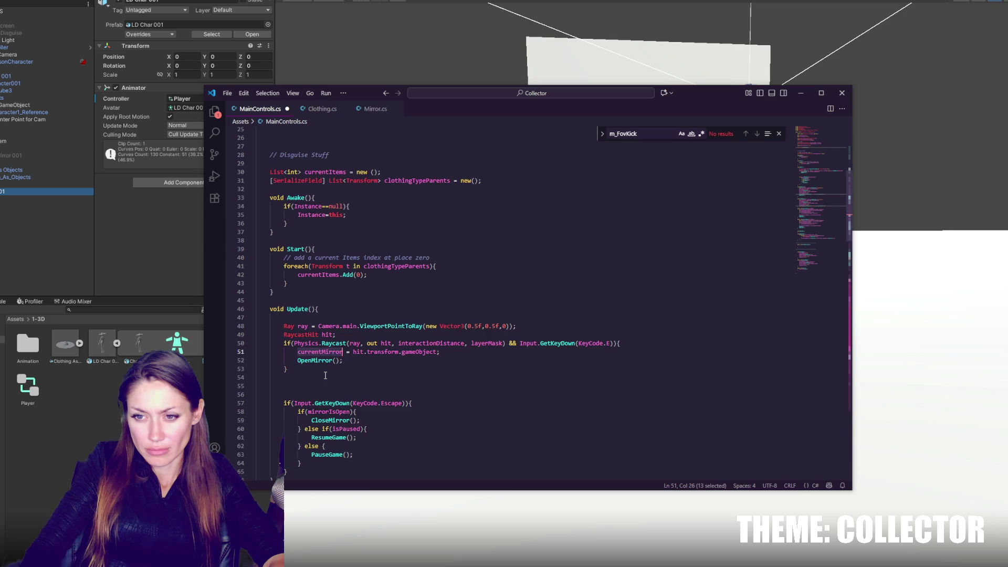
scroll(326, 375, up, 4)
- Change the field declaration to 'GameObject currentGO, currentMirror;'
double_click(336, 233)
text(curre)
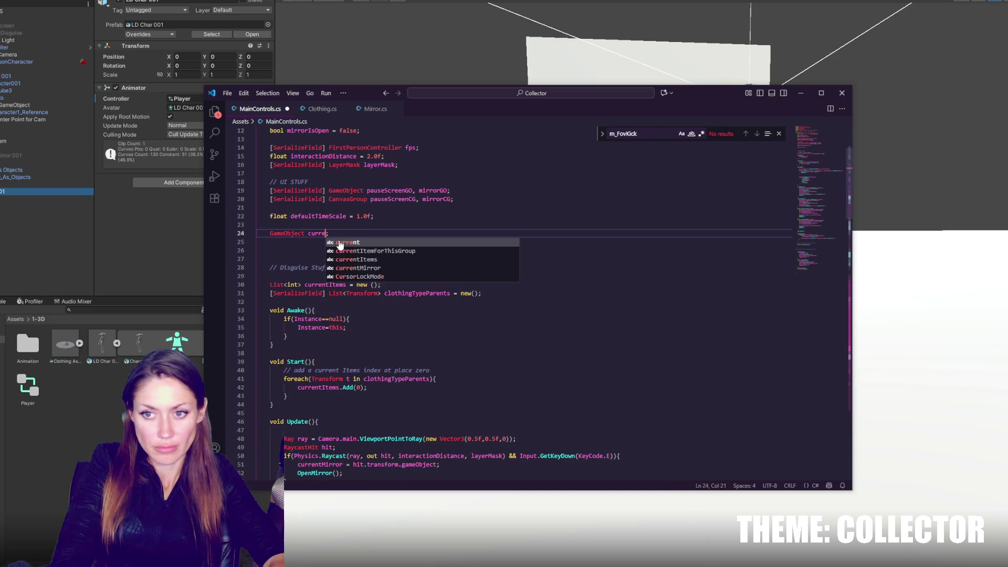
key(Down)
key(Down)
key(Down)
key(Return)
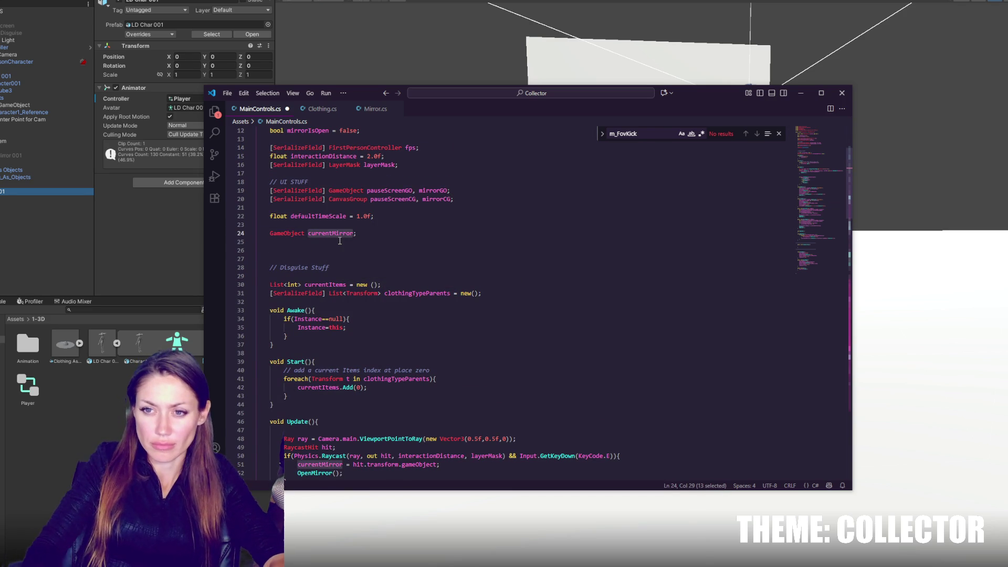
key(Left)
text(curren)
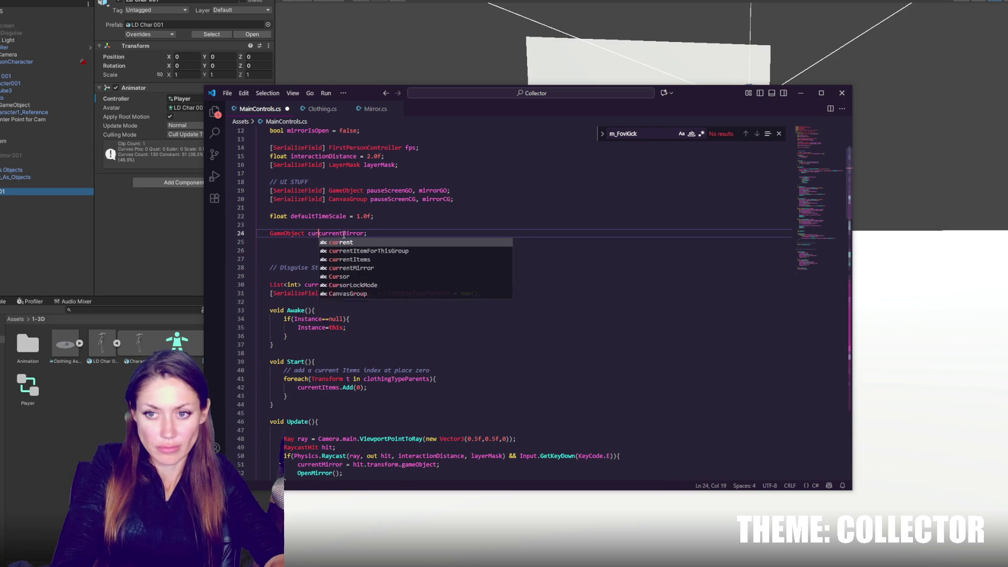
text(tGameObj)
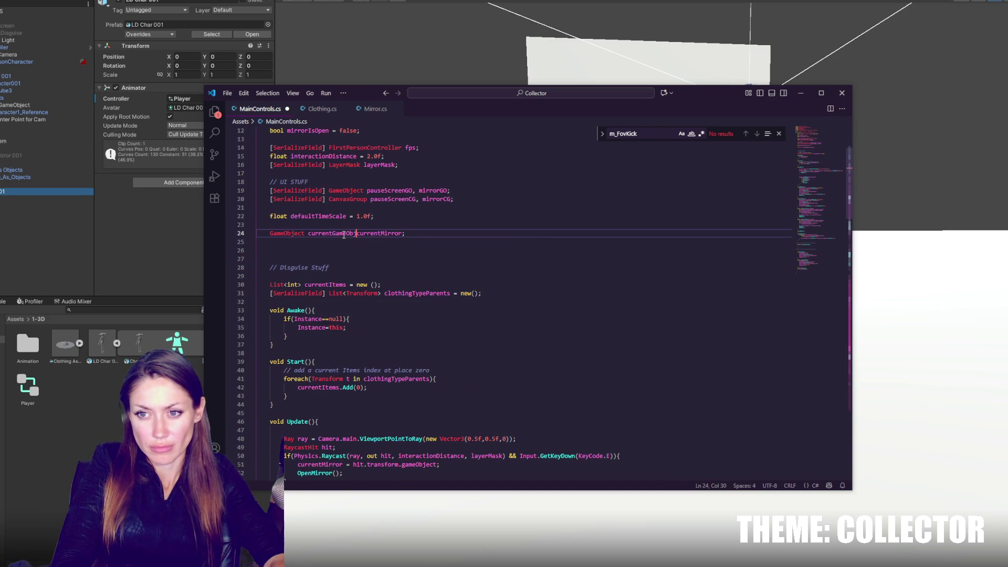
key(BackSpace)
key(BackSpace)
key(BackSpace)
text(Tar)
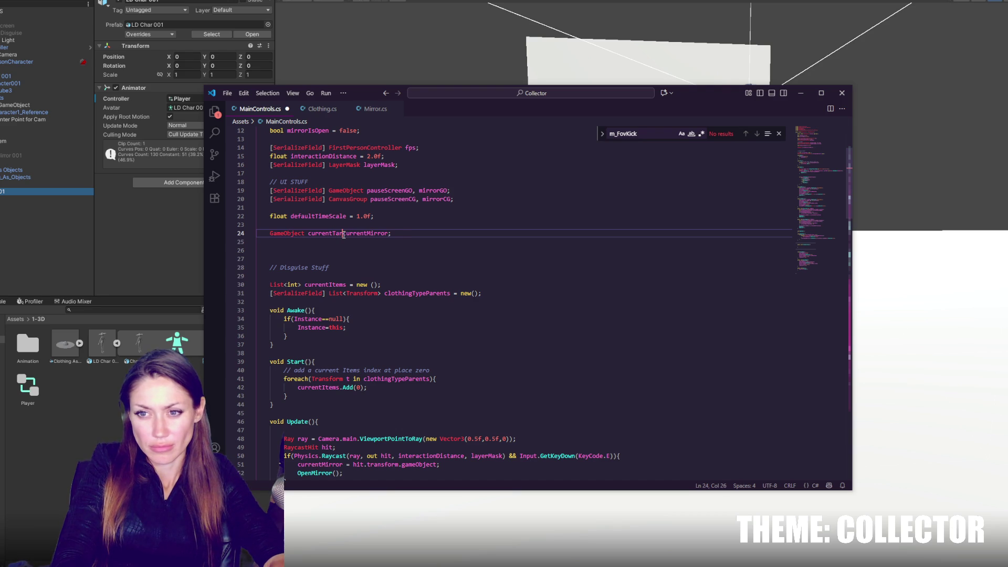
key(BackSpace)
key(BackSpace)
key(BackSpace)
text(O)
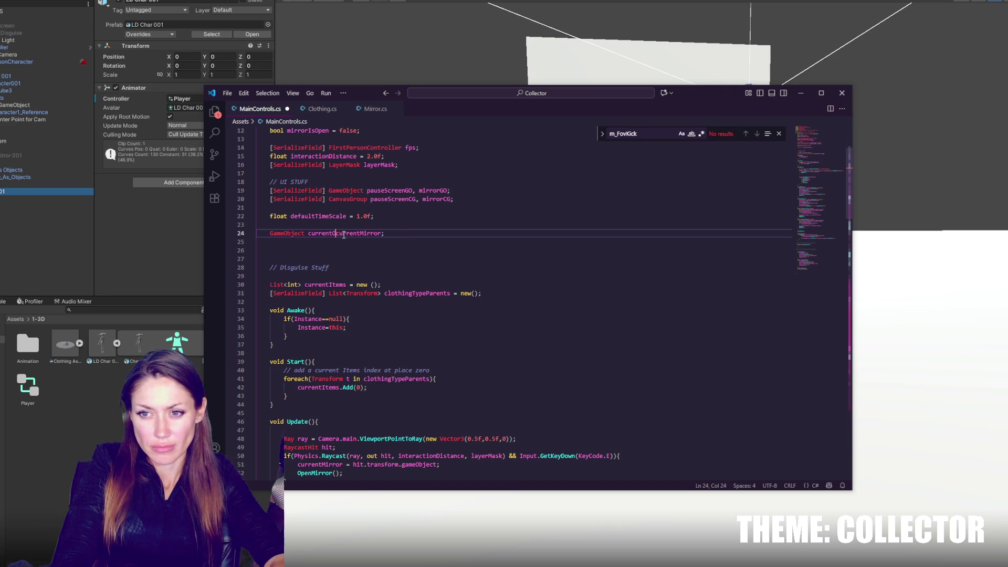
key(BackSpace)
text(GO,)
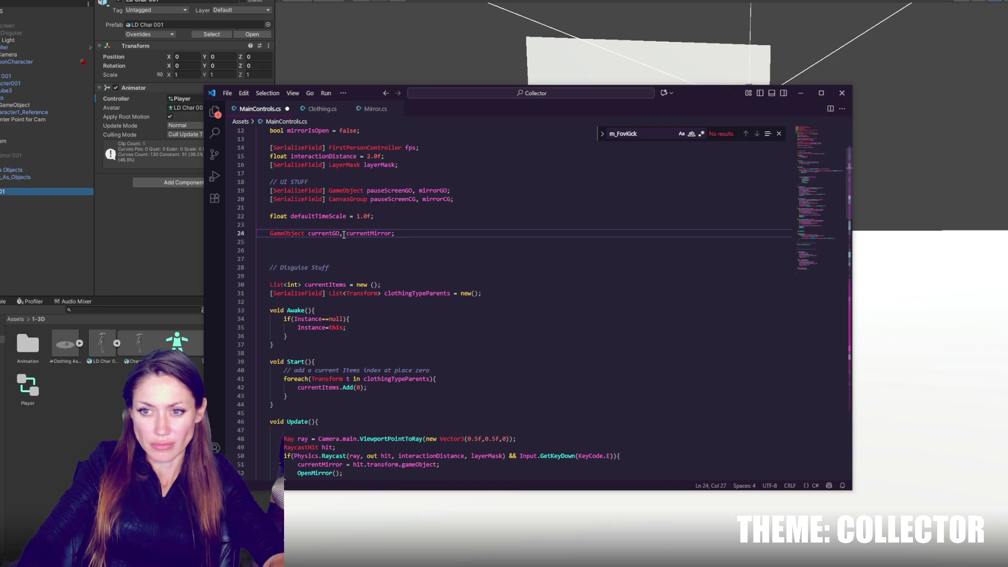
double_click(333, 233)
- In Update, add 'currentGO = hit.transform.gameObject;' above the currentMirror line and save
scroll(352, 372, down, 3)
click(301, 397)
key(Left)
text(currentGO =)
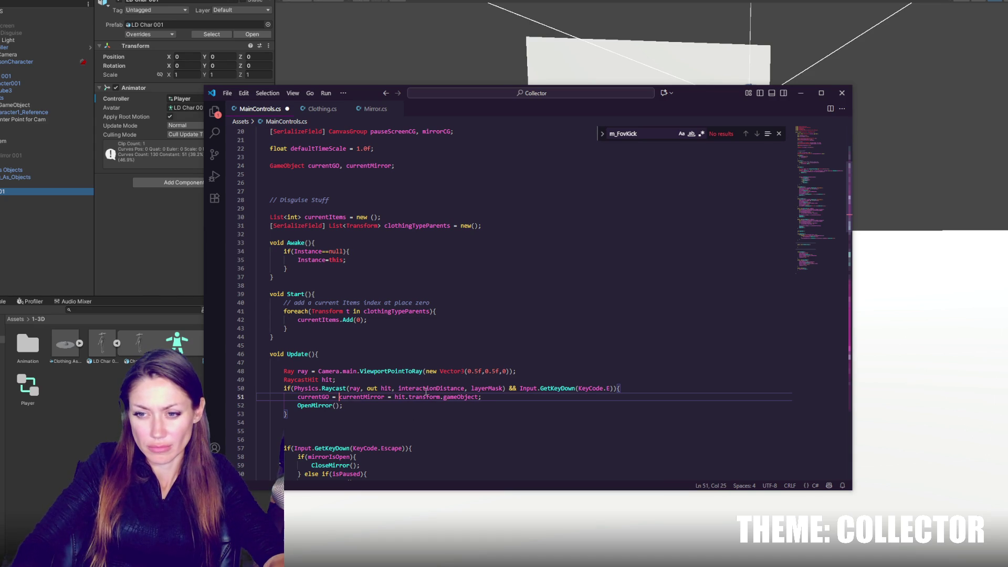
drag(340, 397, 483, 398)
key(ctrl+c)
key(End)
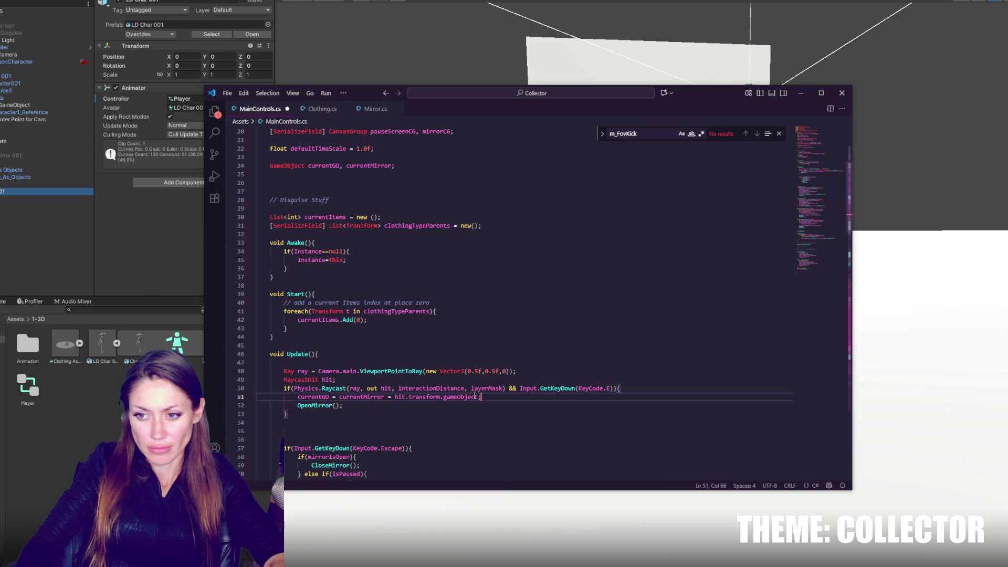
key(Return)
key(ctrl+v)
double_click(372, 389)
double_click(355, 397)
key(BackSpace)
key(BackSpace)
key(BackSpace)
key(ctrl+s)
- Begin an if statement on a new line after the currentGO assignment
click(374, 415)
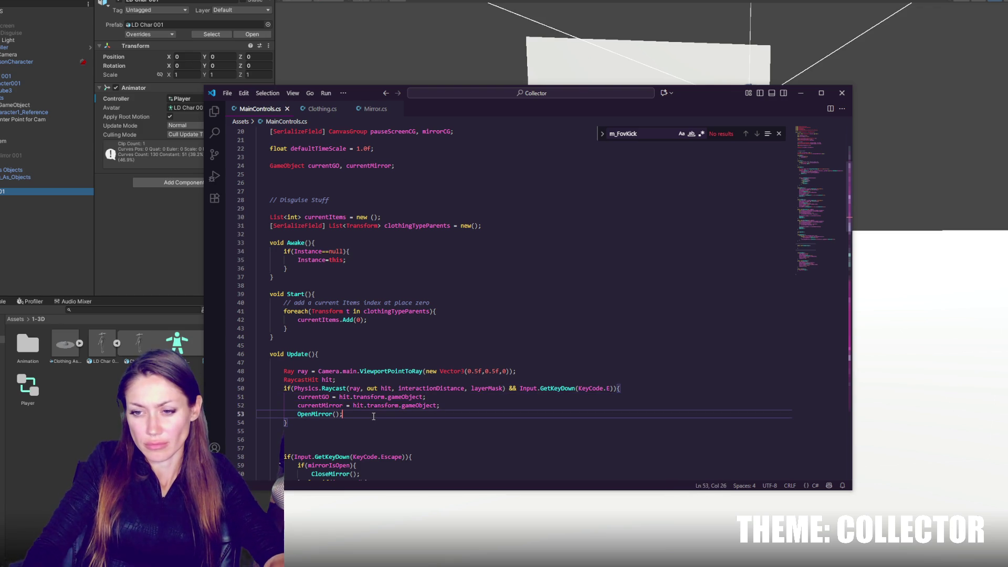
click(443, 396)
key(Return)
text(if(l)
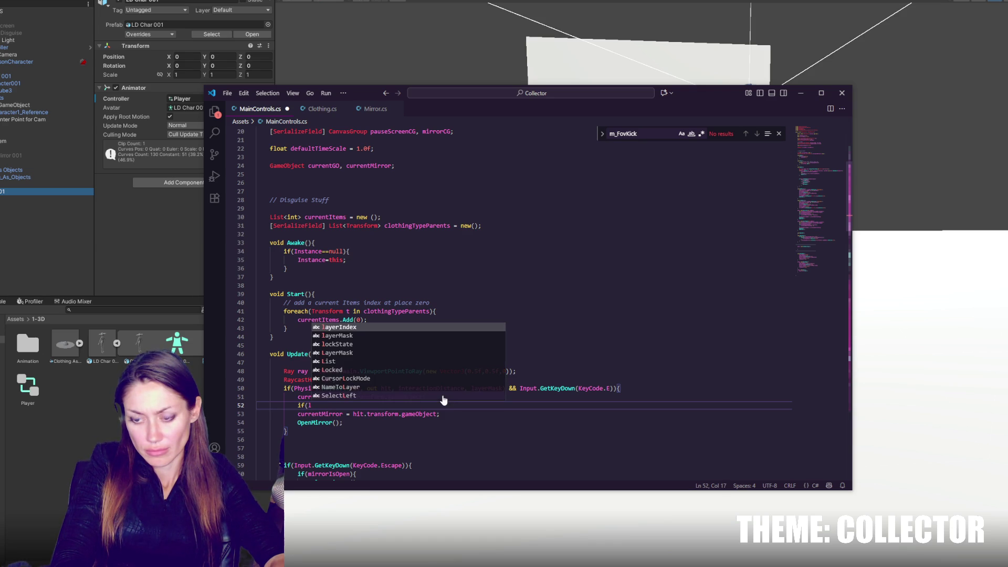
- Wrap the currentMirror and OpenMirror lines in an if (layerMask.layerToName == "Mirror") block
text(ayerMask)
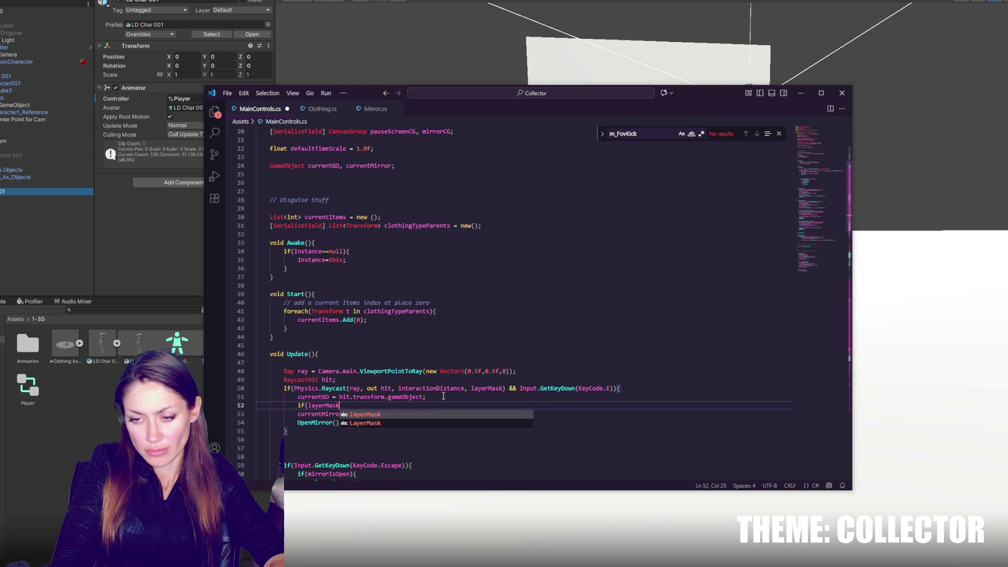
text(.name)
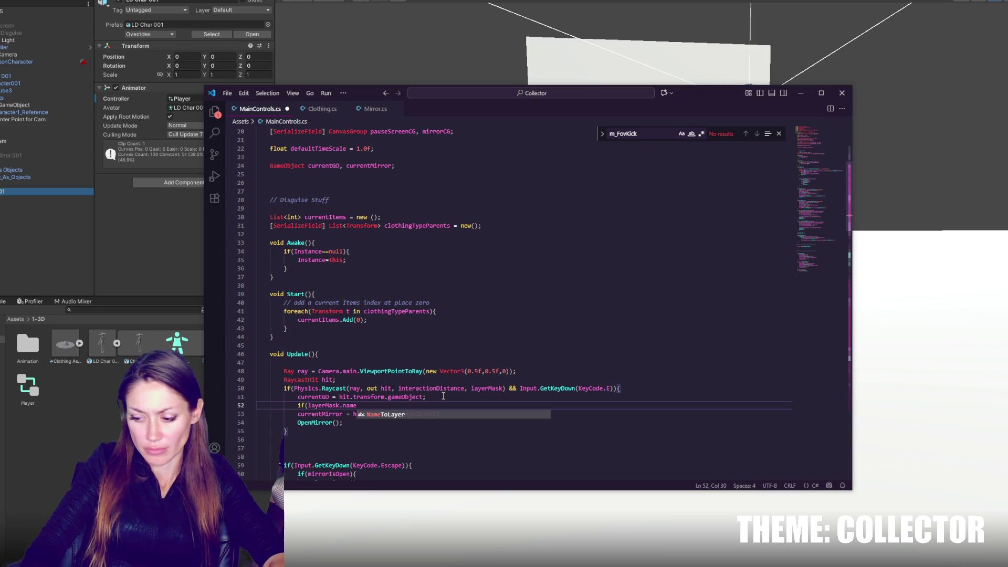
key(BackSpace)
key(BackSpace)
key(BackSpace)
text(layerToName == "Mirror)
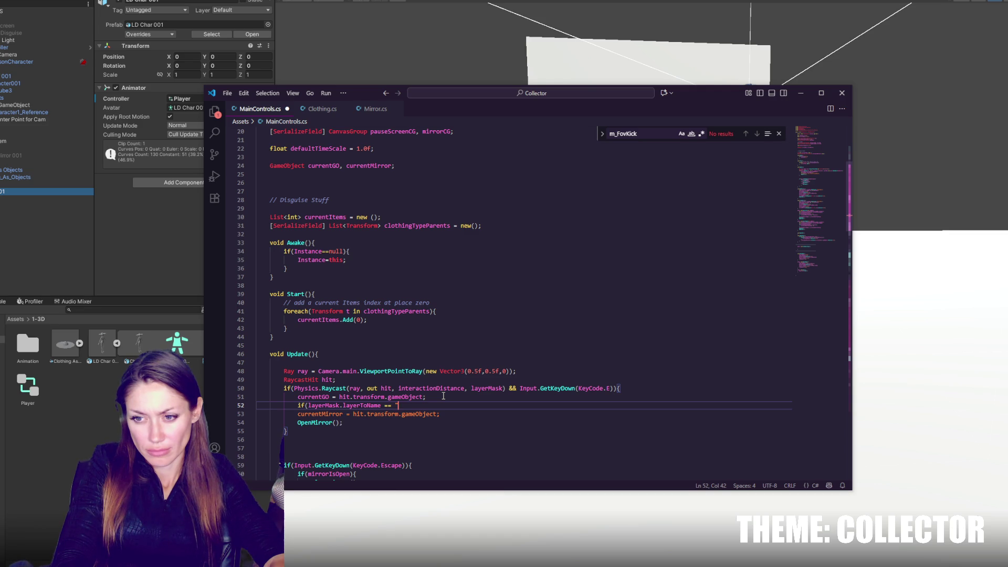
text("){)
key(Return)
click(443, 430)
key(Return)
text(})
drag(443, 423, 442, 431)
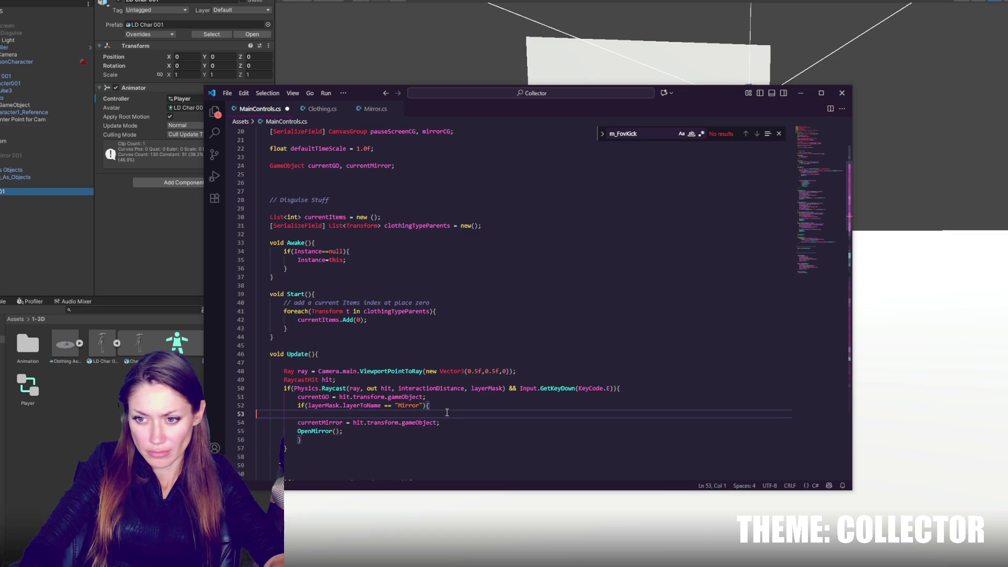
key(Tab)
- Duplicate the Mirror block as a "Clothing" check that calls PickUpClothing() instead of OpenMirror
double_click(428, 405)
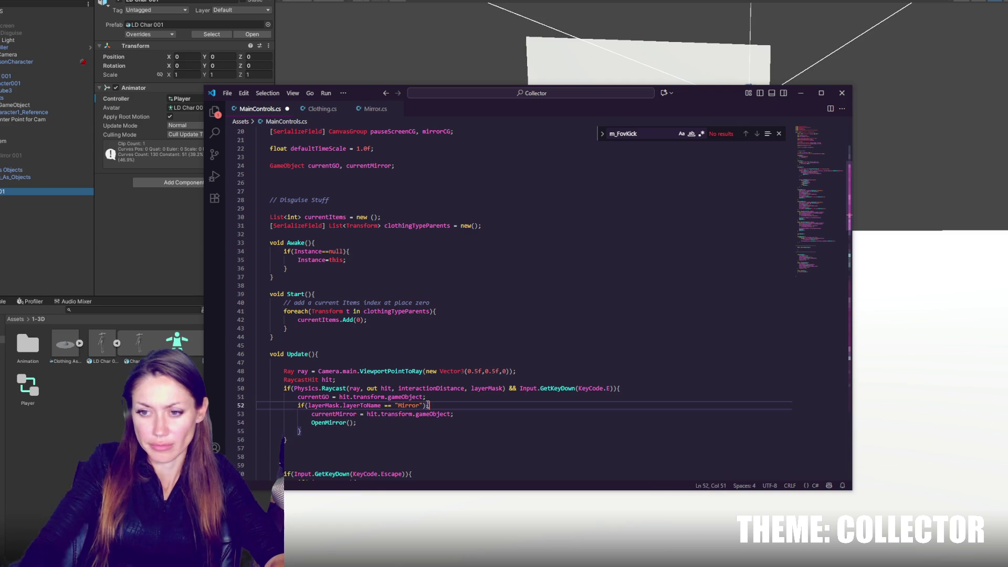
click(428, 405)
key(Delete)
double_click(362, 405)
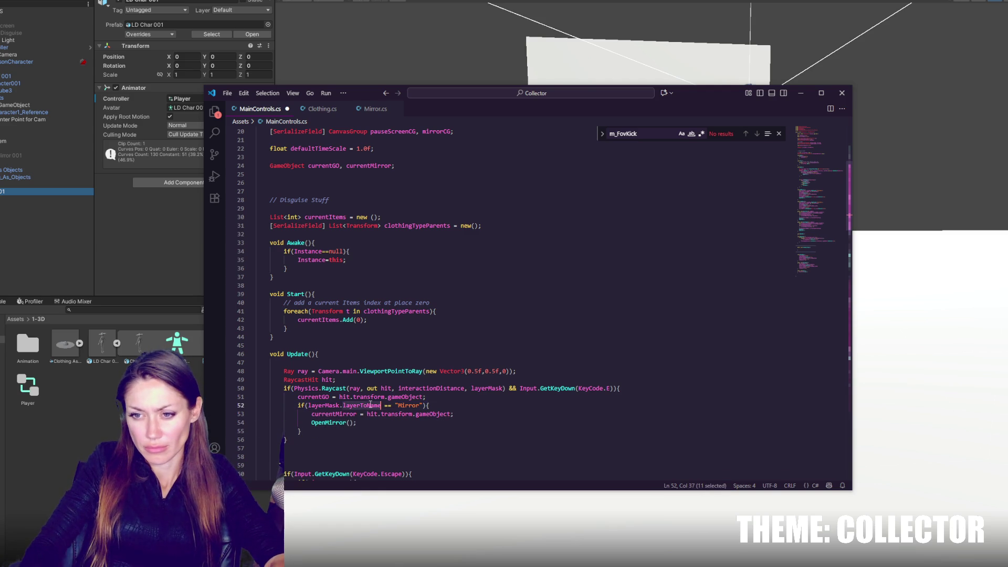
click(486, 408)
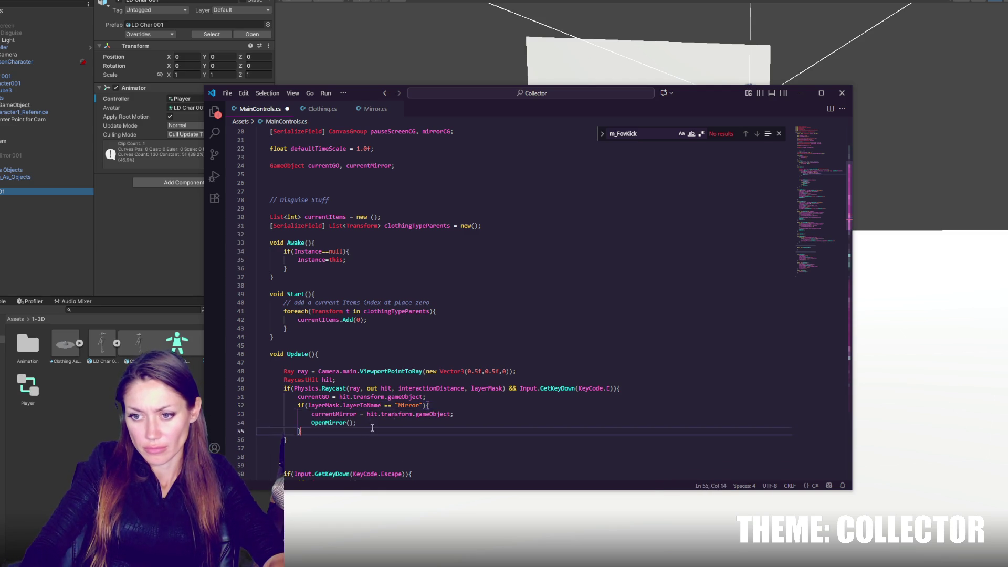
drag(371, 431, 439, 397)
key(ctrl+c)
click(389, 430)
key(ctrl+v)
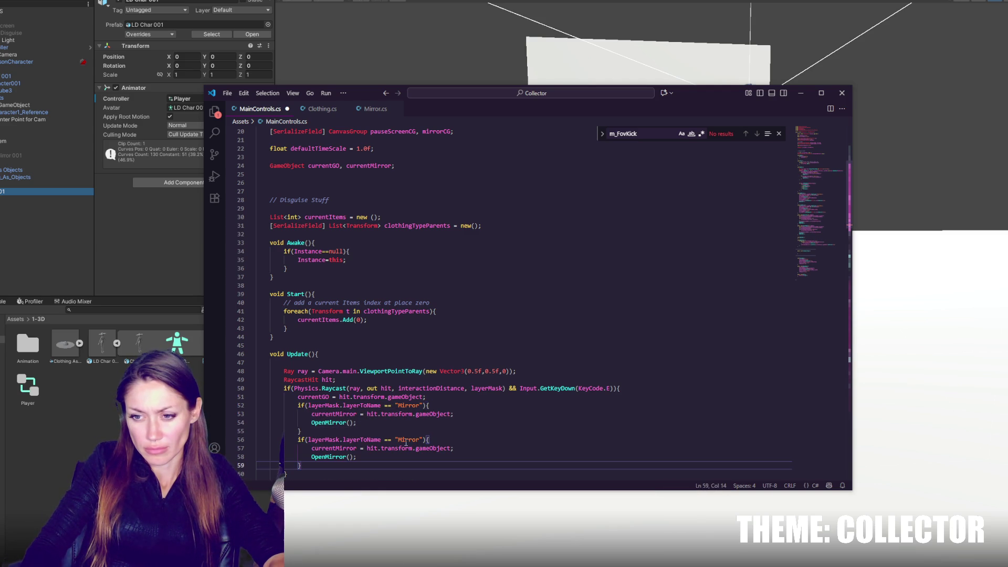
double_click(405, 440)
text(Clothing)
double_click(339, 456)
text(PickUpClothing)
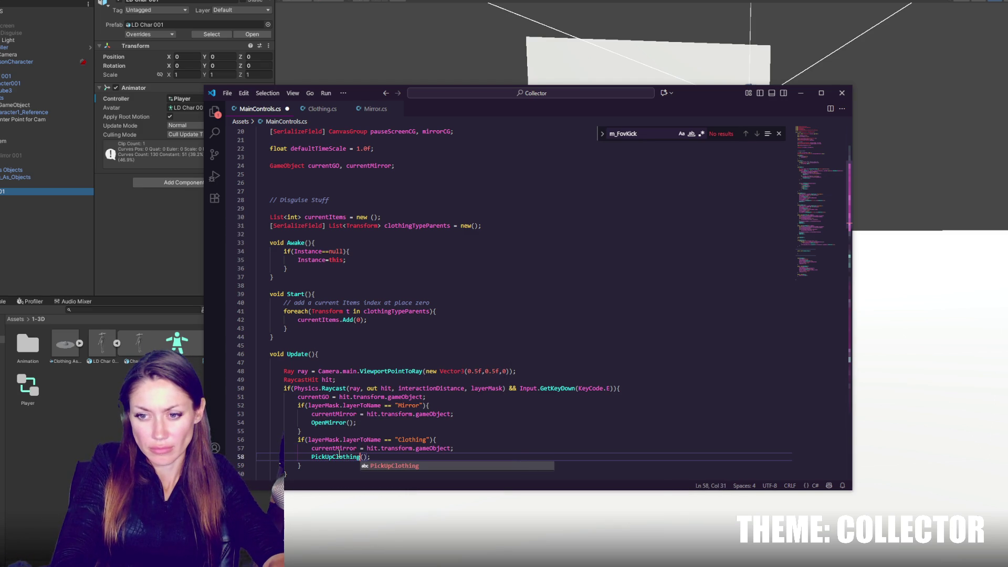
key(Escape)
- Declare a currentClothing field beside currentMirror, use it in the Clothing block, and save
double_click(349, 447)
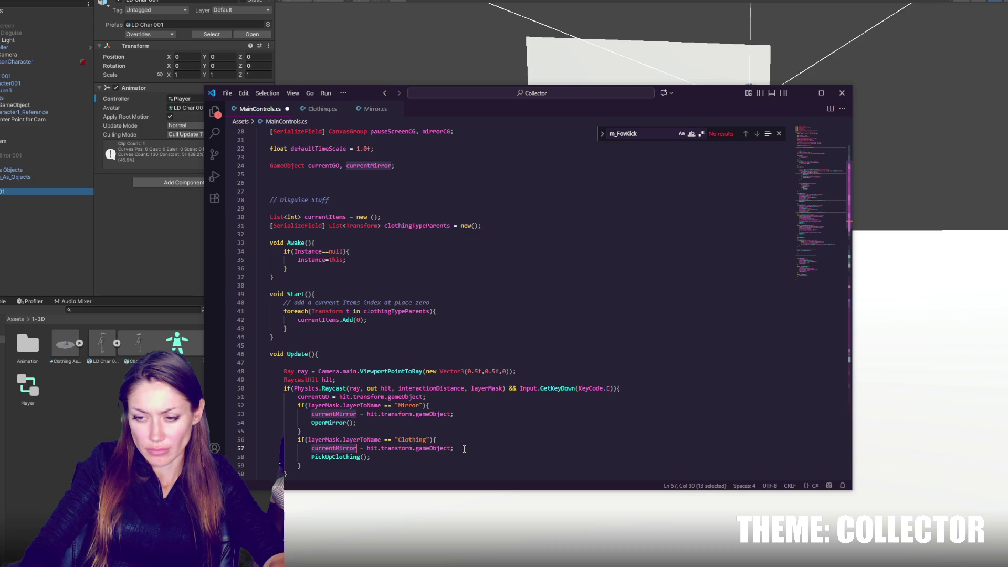
scroll(465, 449, down, 4)
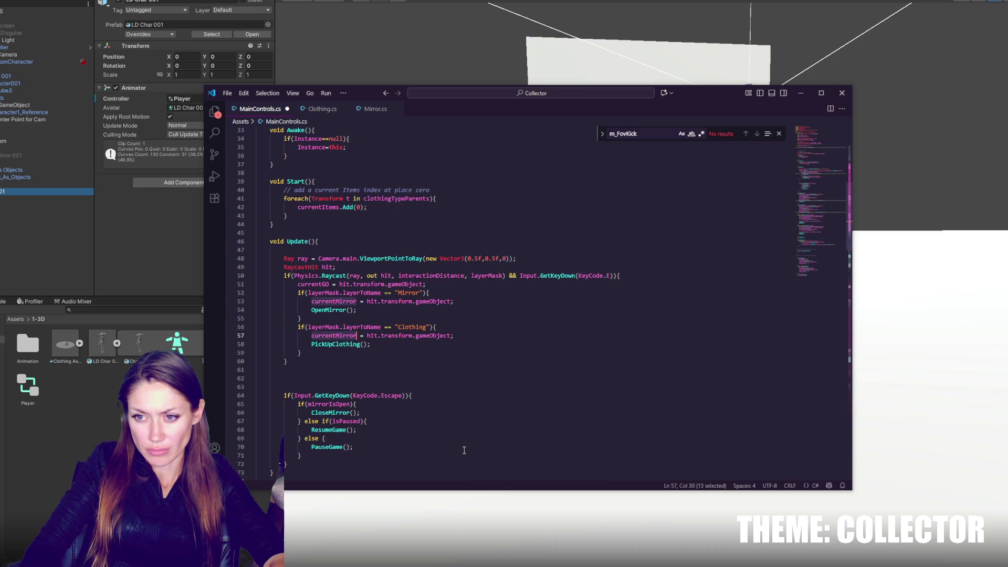
scroll(460, 442, up, 3)
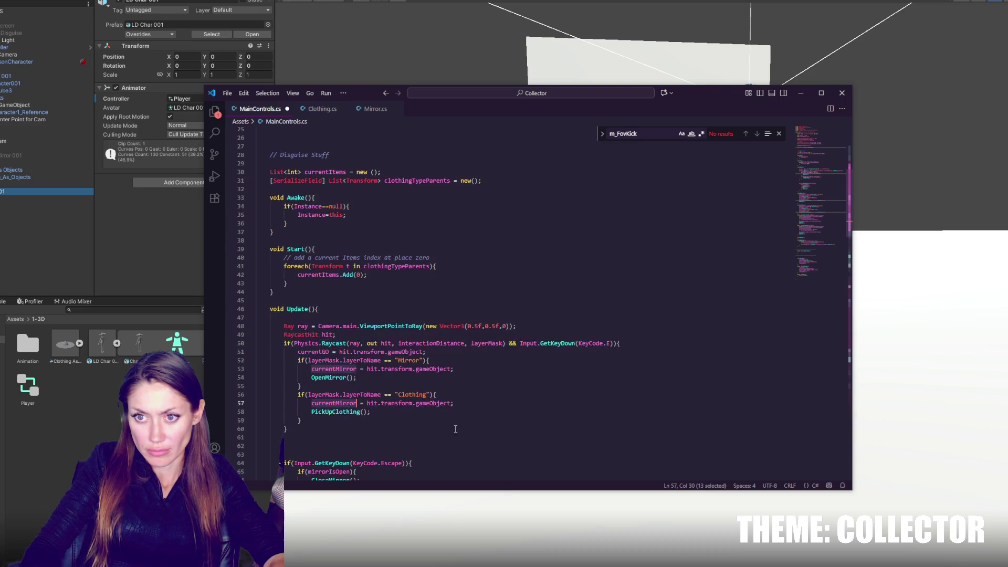
scroll(407, 301, up, 3)
click(397, 215)
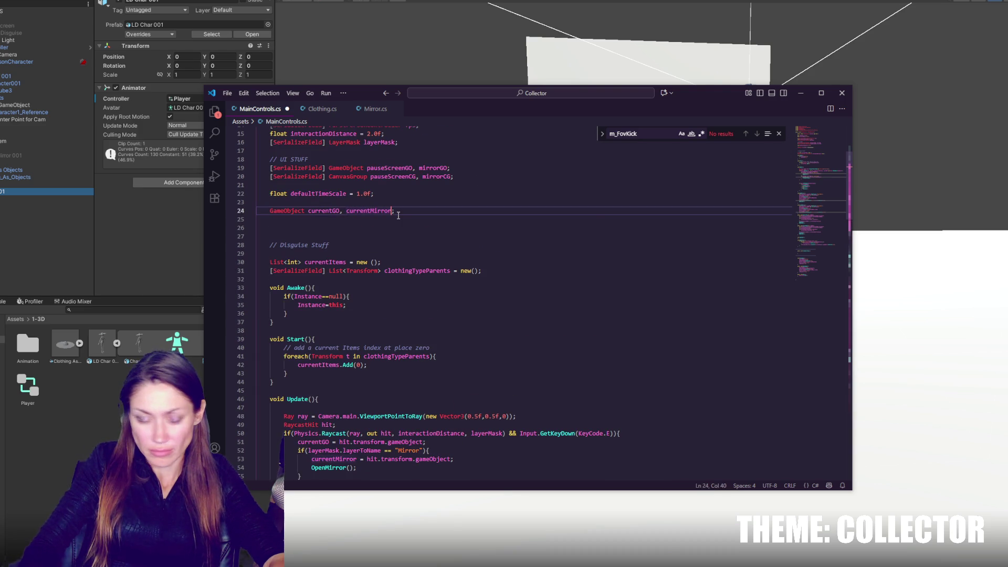
text(, currentClothin)
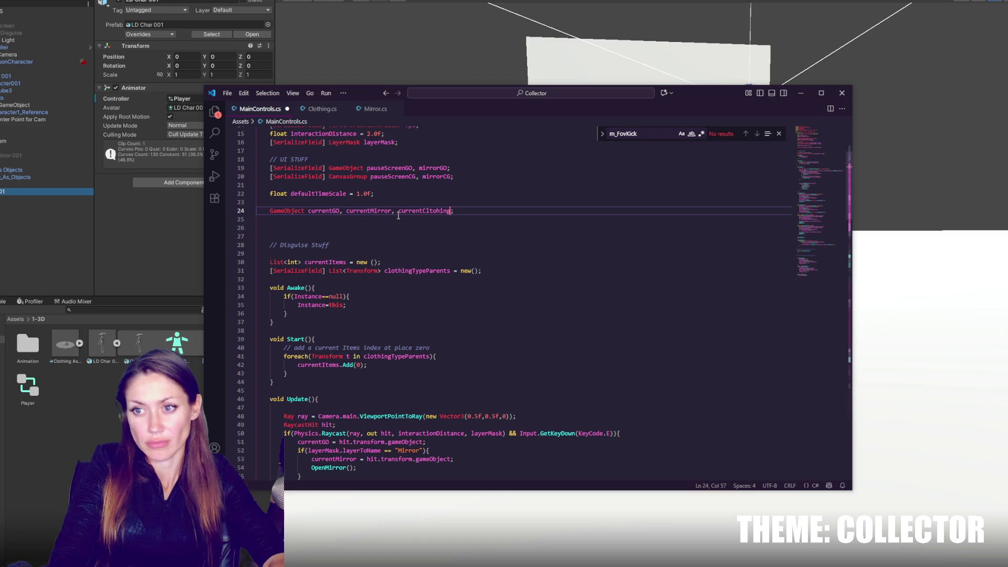
text(g)
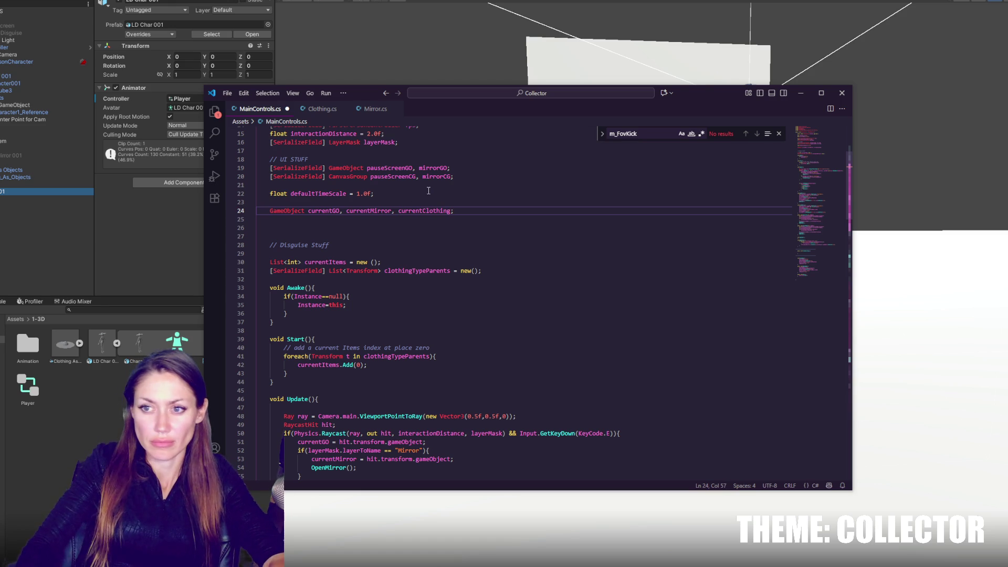
double_click(426, 211)
scroll(331, 472, down, 4)
double_click(345, 381)
click(434, 394)
key(ctrl+s)
- Scroll down and place the cursor inside the PickUpClothing() method
scroll(378, 349, down, 15)
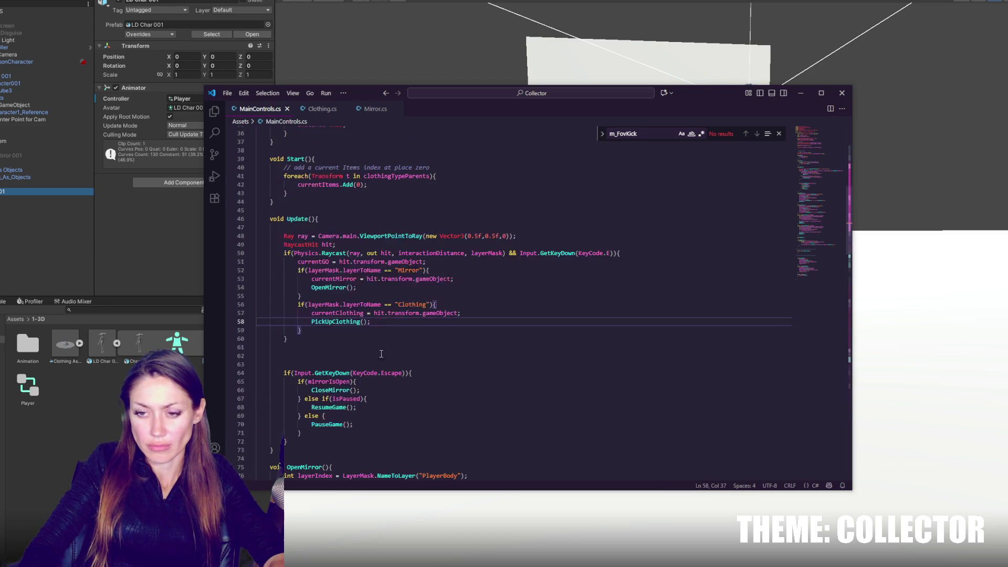
scroll(378, 349, down, 9)
click(373, 414)
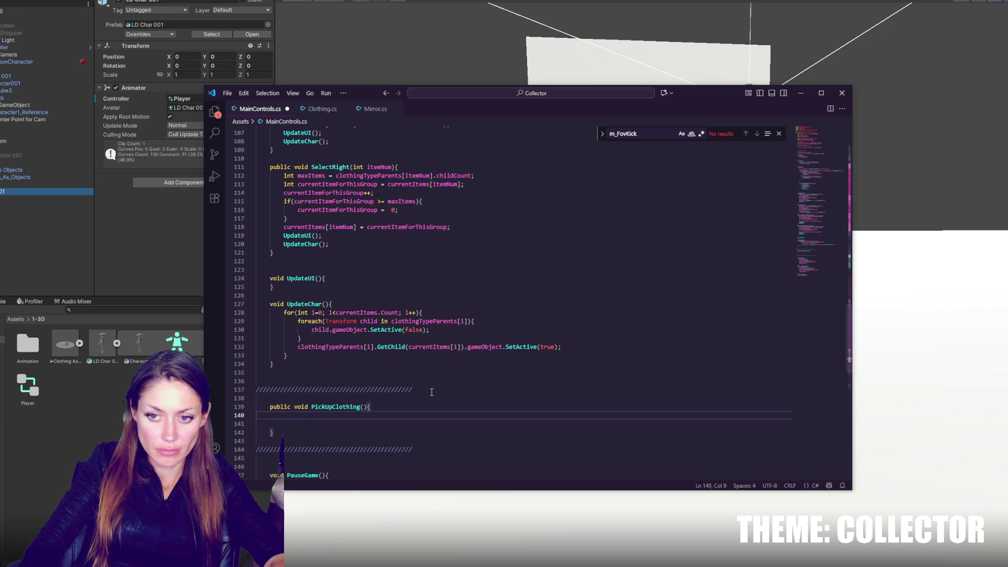
- Add 'int clothingCategory = currentClothing.GetComponent<Clothing>().clothingCategory;' in PickUpClothing()
text(currentCltohin)
key(BackSpace)
key(BackSpace)
key(BackSpace)
text(lothing.)
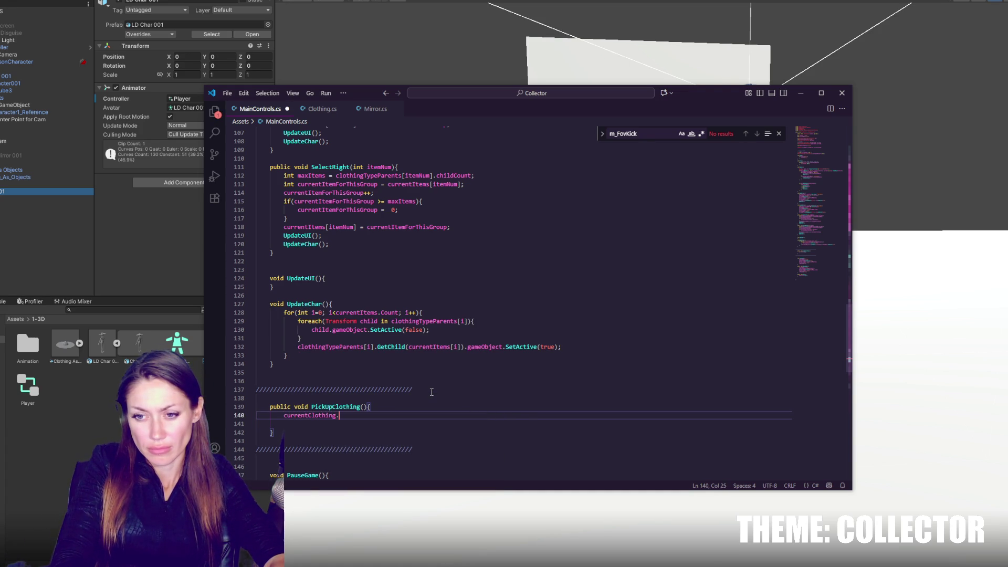
text(GetComponet)
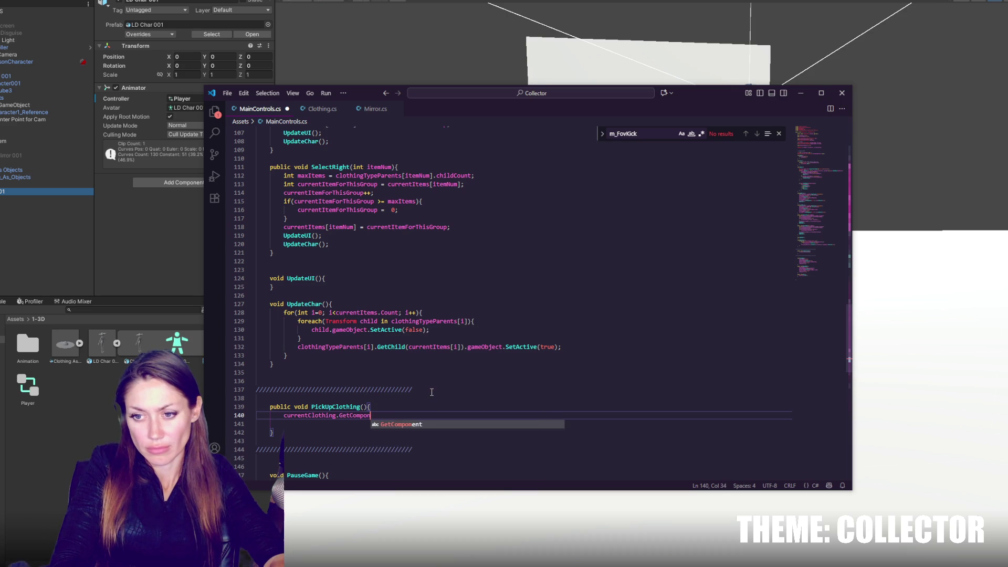
key(BackSpace)
key(BackSpace)
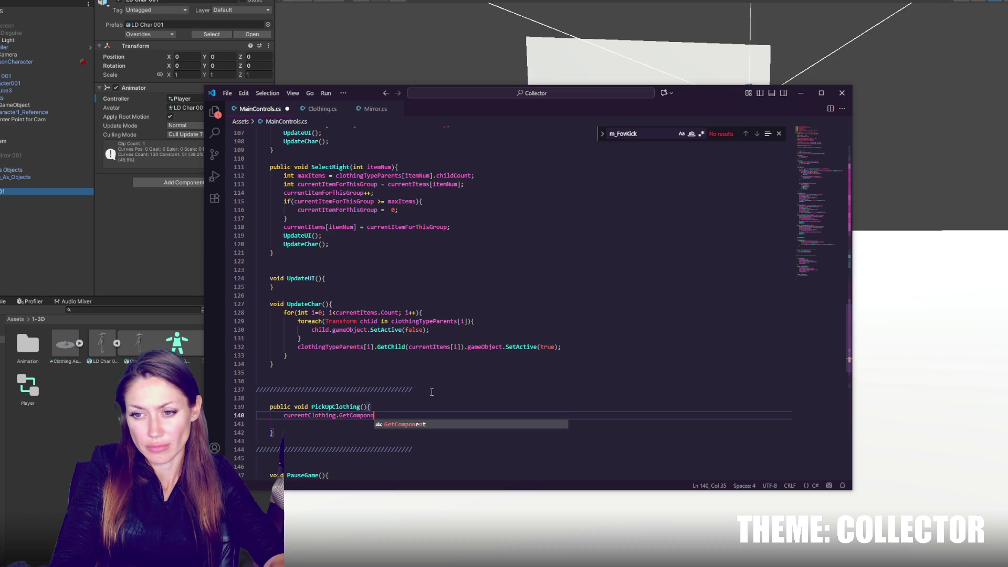
text(ent<)
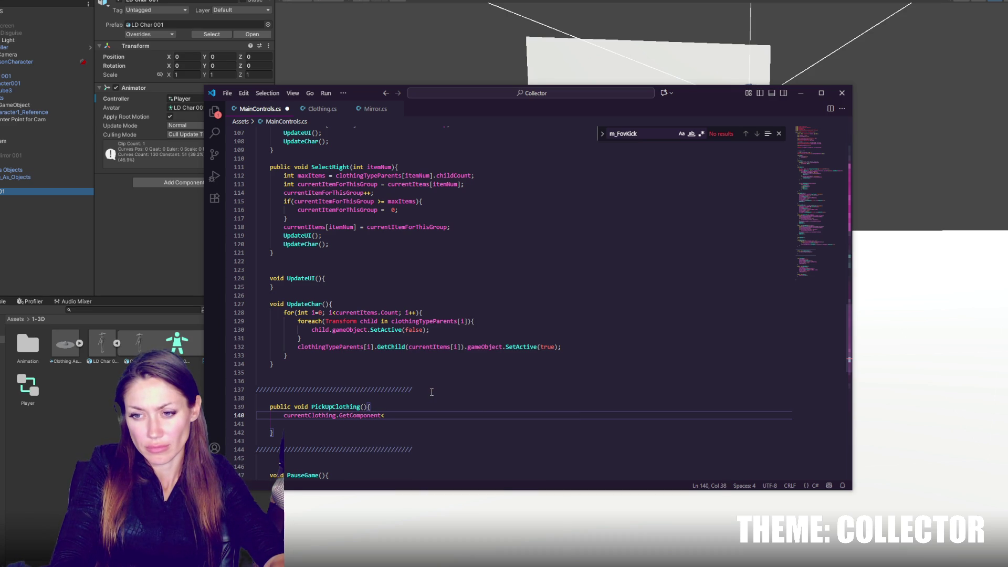
text(Clot)
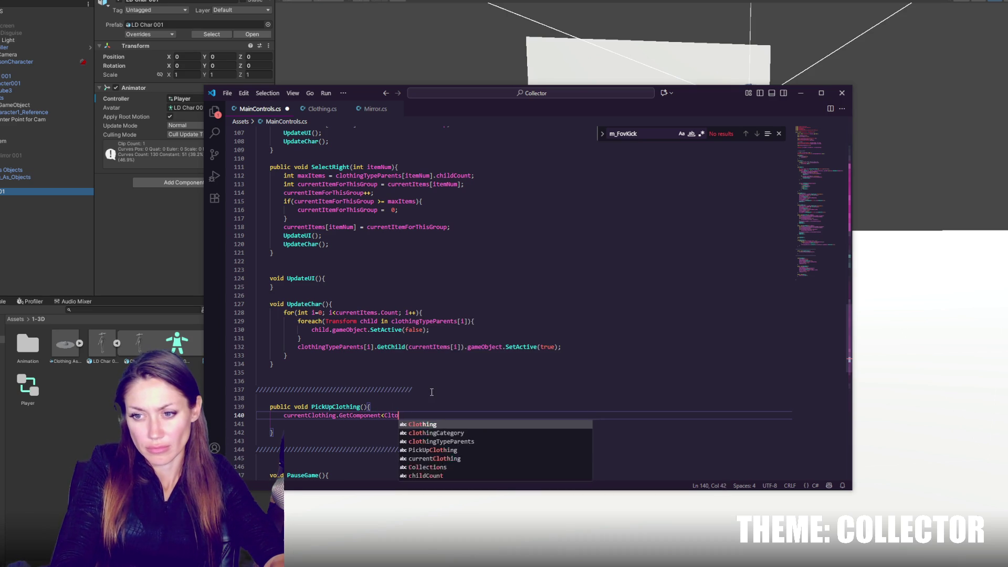
text(hing>().)
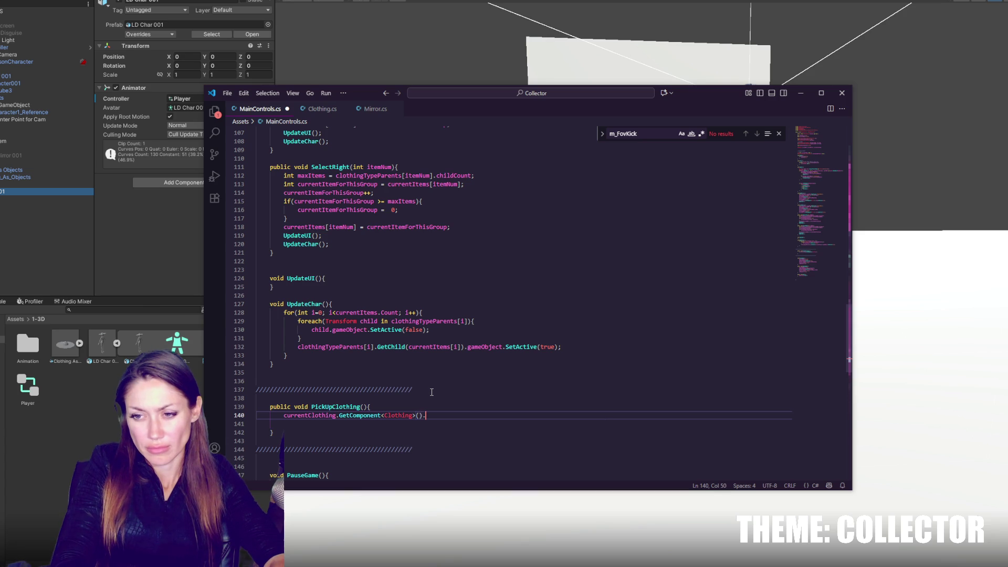
text(cat)
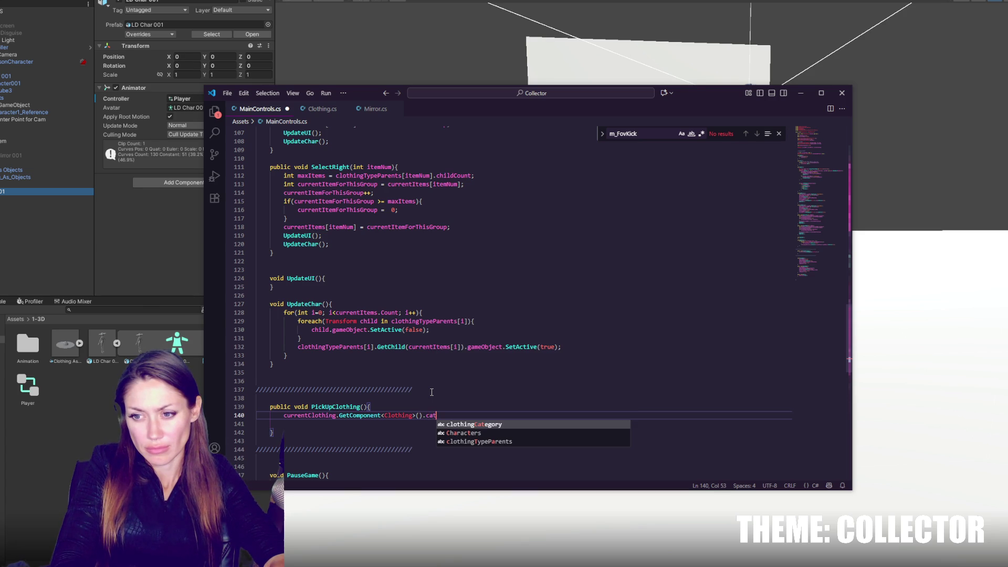
key(Tab)
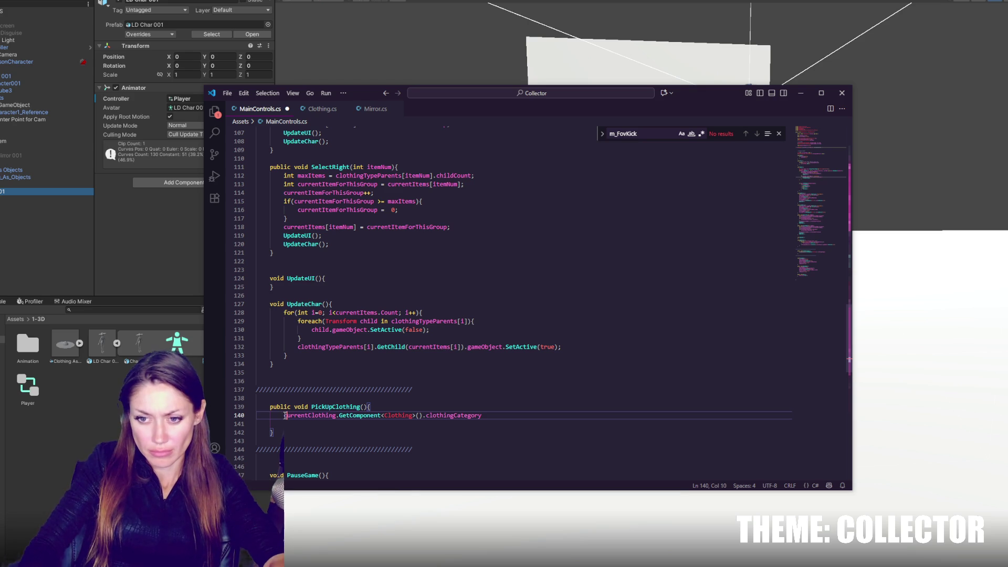
text(int clothingCategory = )
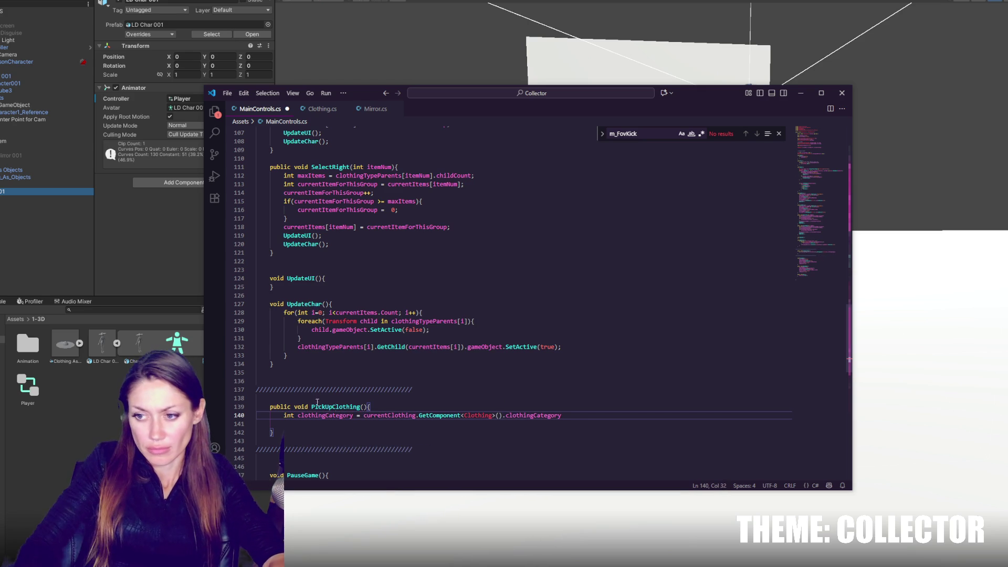
text(;)
key(Return)
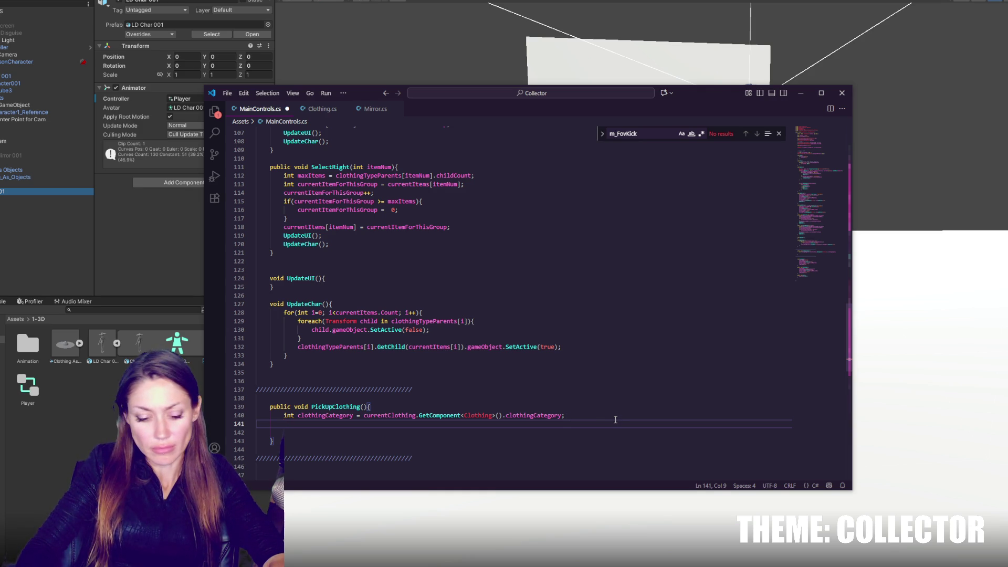
- Add 'currentClothing.transform.parent = clothingTypeParents[clothingCategory];' to PickUpClothing()
text(pare)
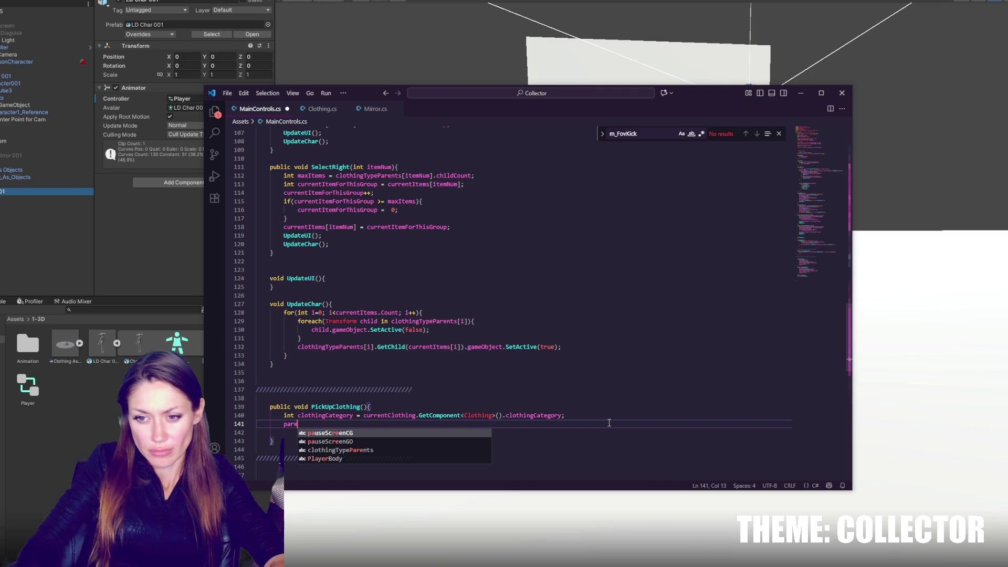
click(432, 450)
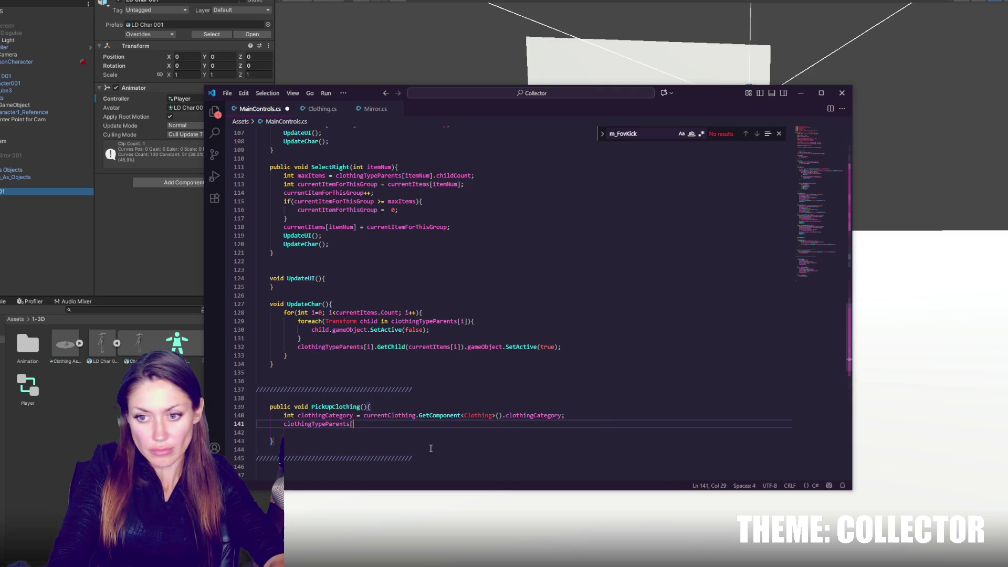
text([clothingCategory[])
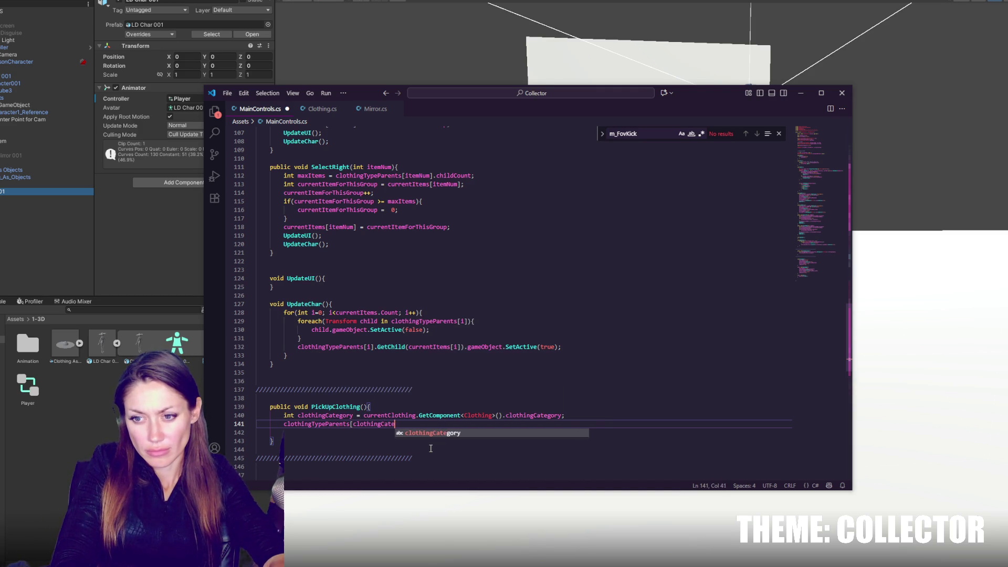
key(BackSpace)
key(BackSpace)
text(].)
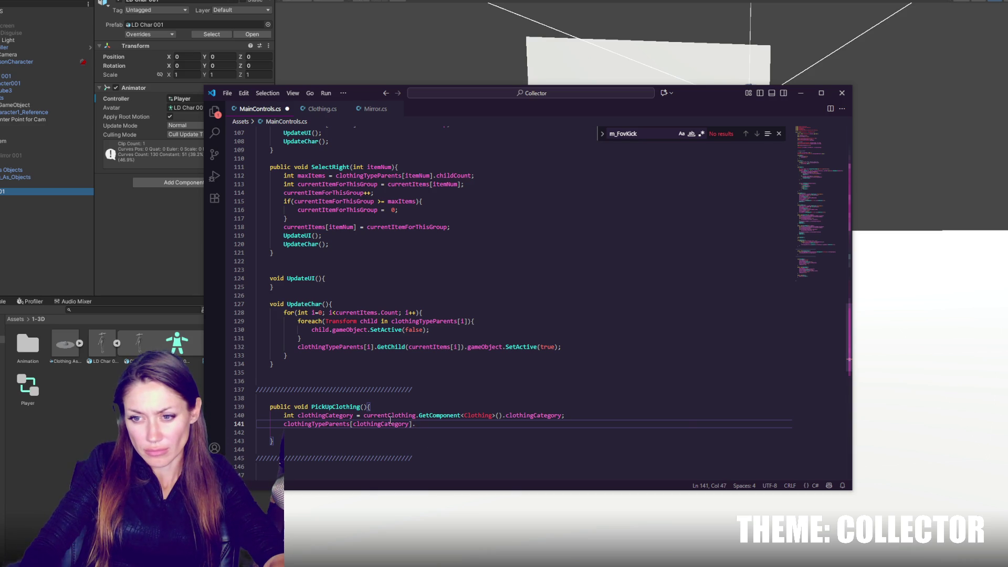
click(611, 415)
key(Return)
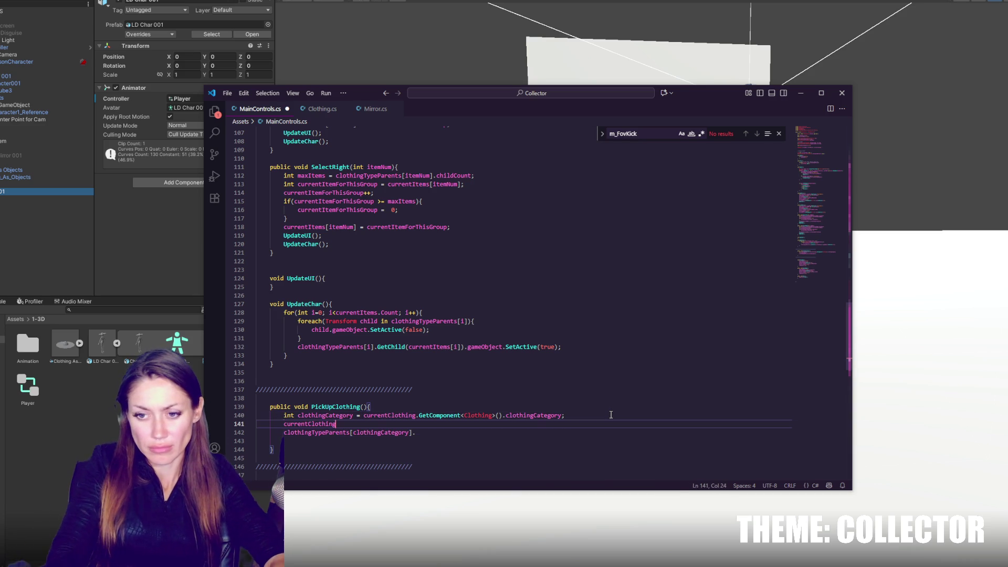
text(currentClothing.transform.parent =)
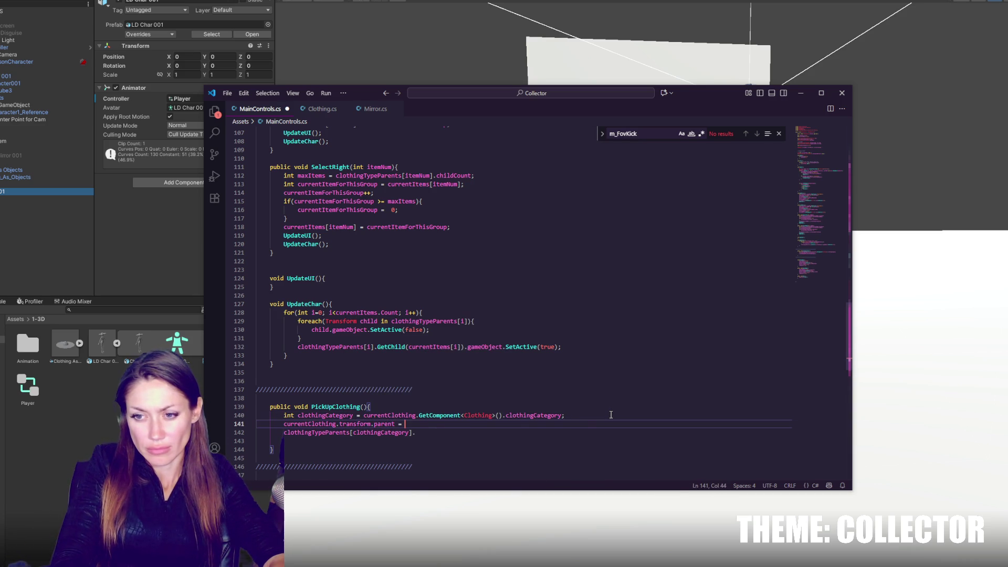
drag(283, 433, 440, 422)
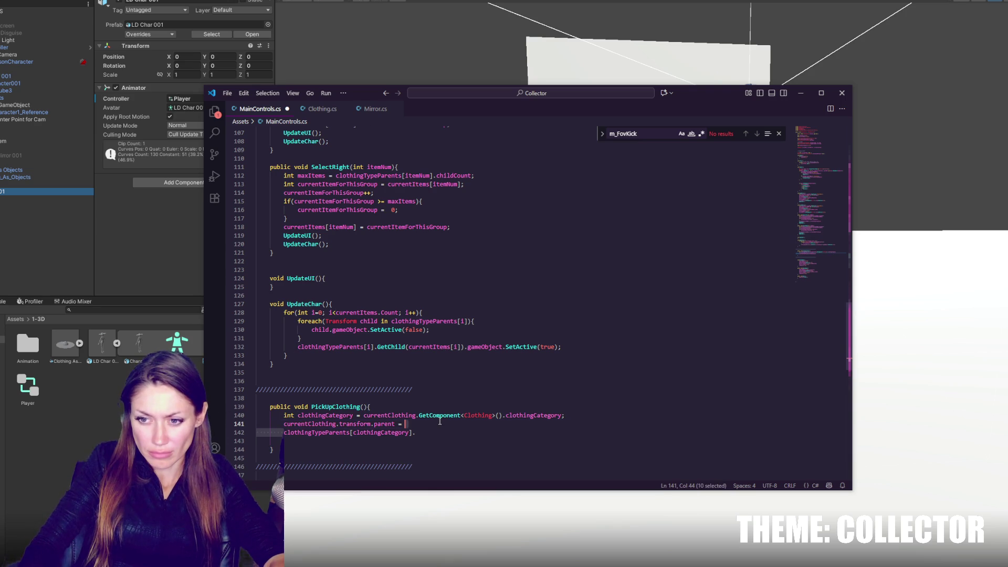
key(BackSpace)
click(558, 425)
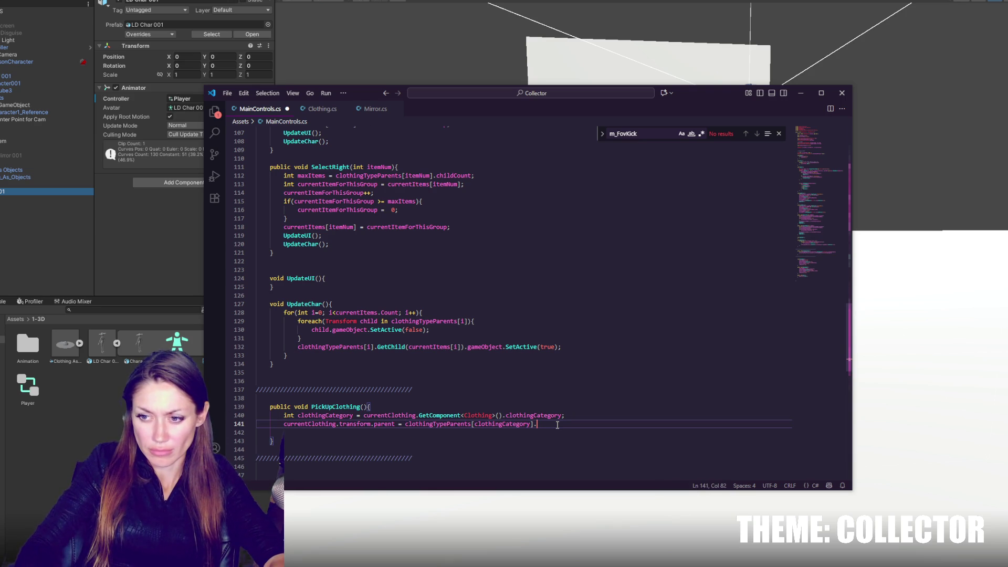
key(BackSpace)
text(;)
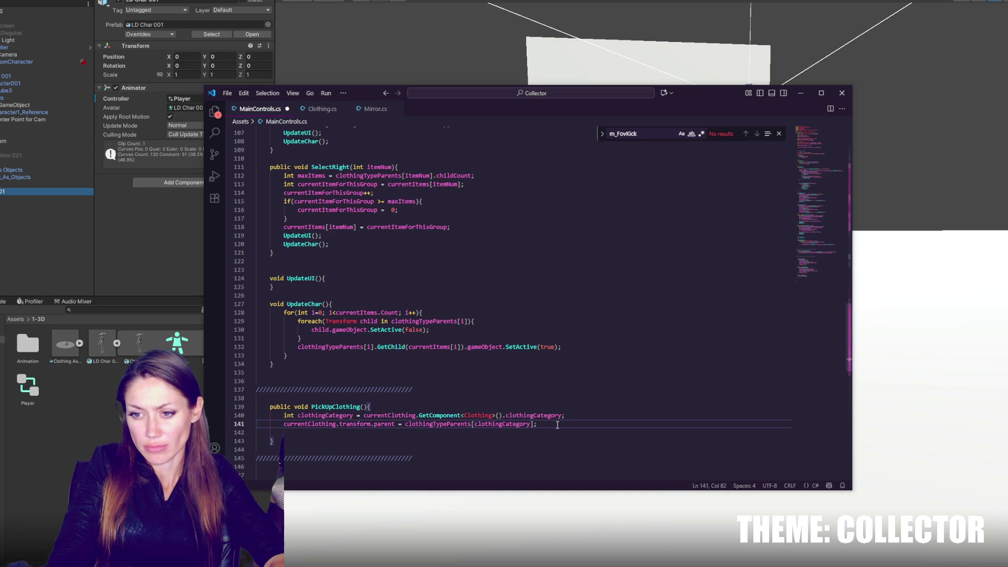
- Add 'currentClothing.transform.localPosition = Vector3.zero;' on the next line and save
drag(284, 424, 395, 423)
key(ctrl+c)
click(546, 426)
key(Return)
key(ctrl+v)
text(.)
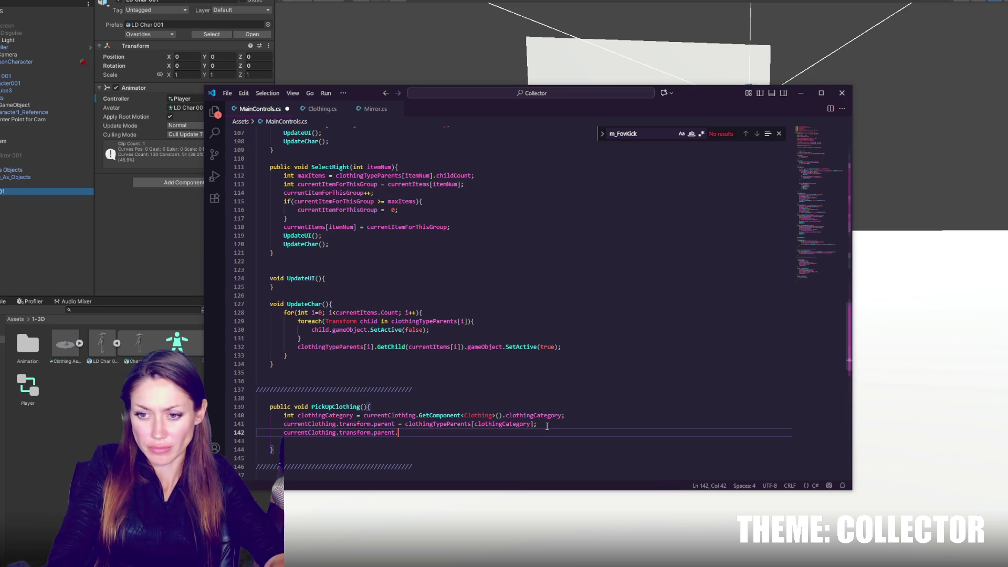
key(BackSpace)
key(BackSpace)
key(BackSpace)
key(BackSpace)
key(BackSpace)
key(BackSpace)
key(BackSpace)
text(localPosi)
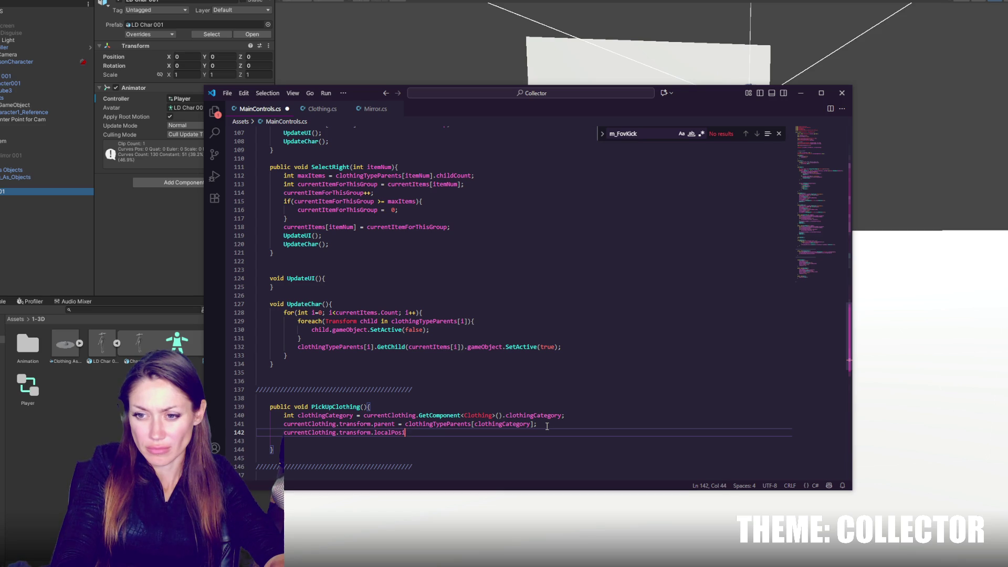
text(tion = )
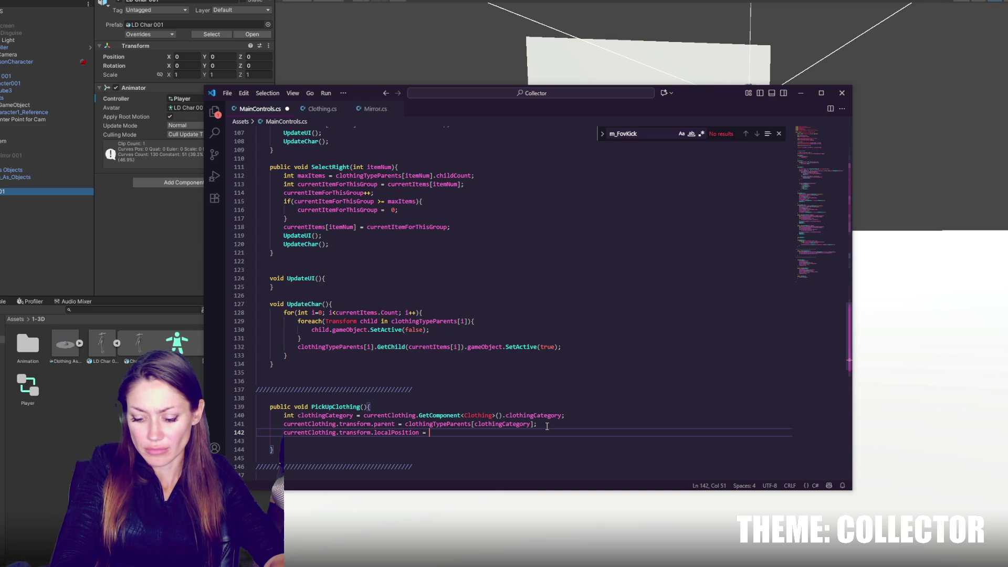
text(Vector3)
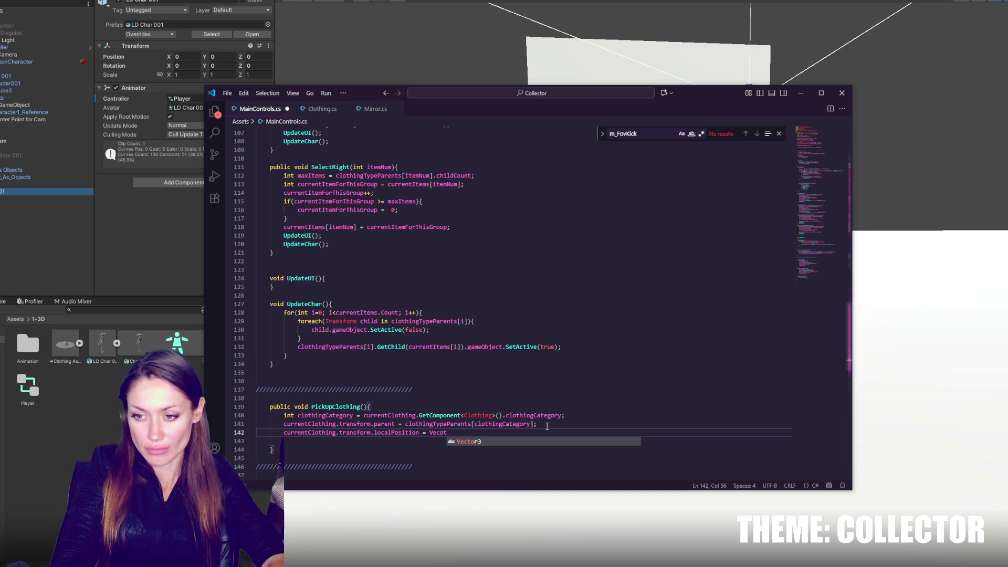
text(.zero)
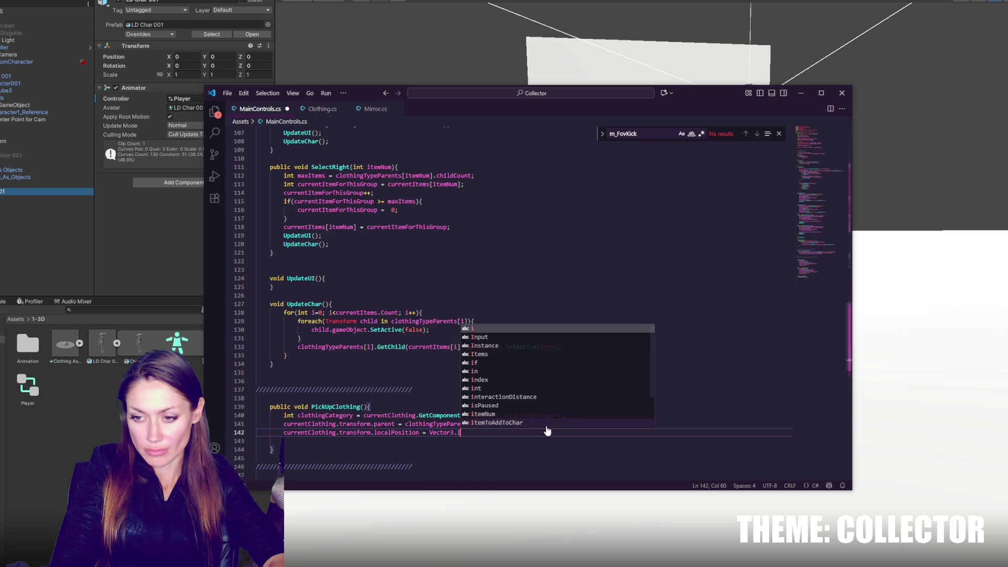
key(ctrl+s)
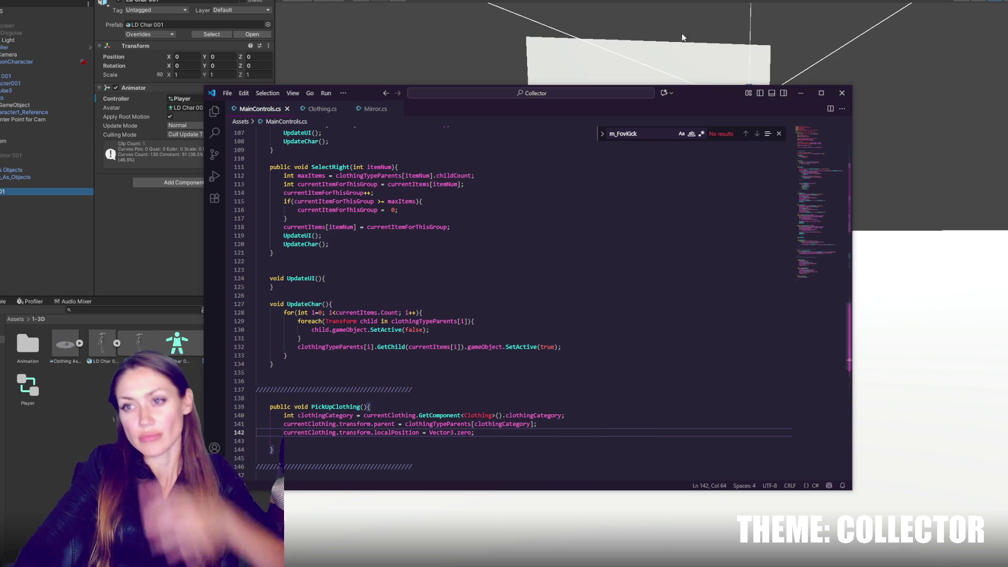
- Switch to Unity to recompile, showing CS1061 layerToName errors at MainControls.cs lines 52 and 56
key(alt+Tab)
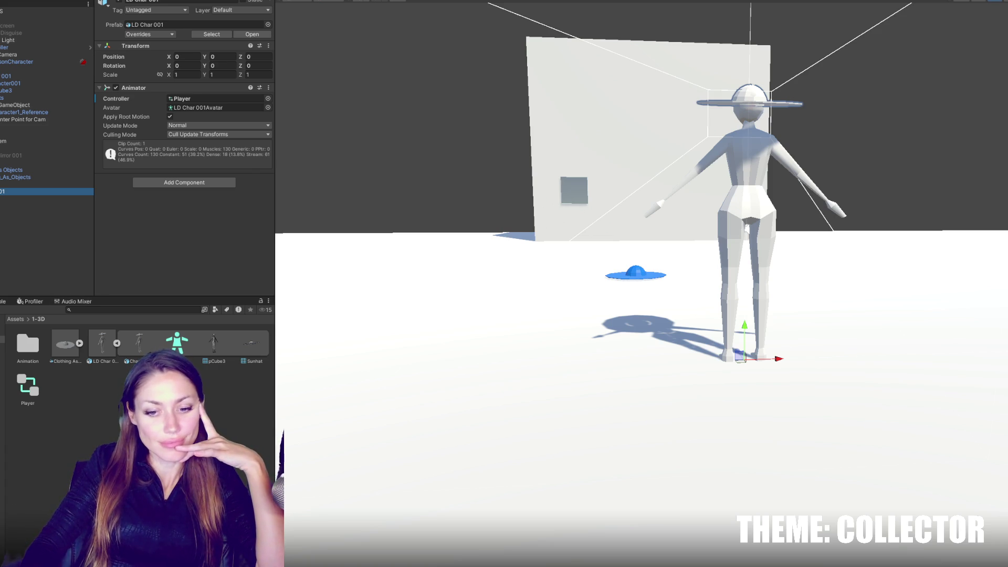
key(alt+Tab)
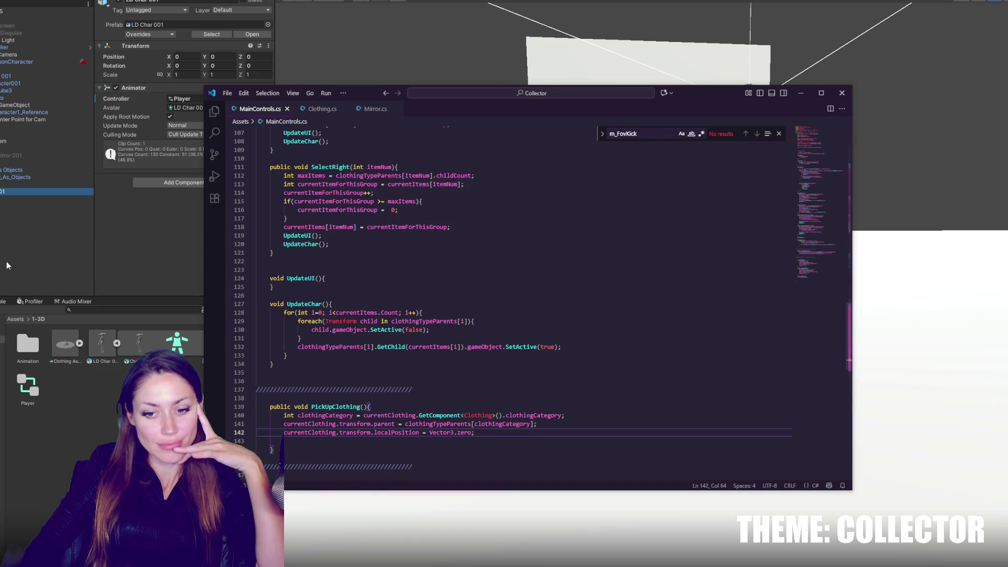
key(alt+Tab)
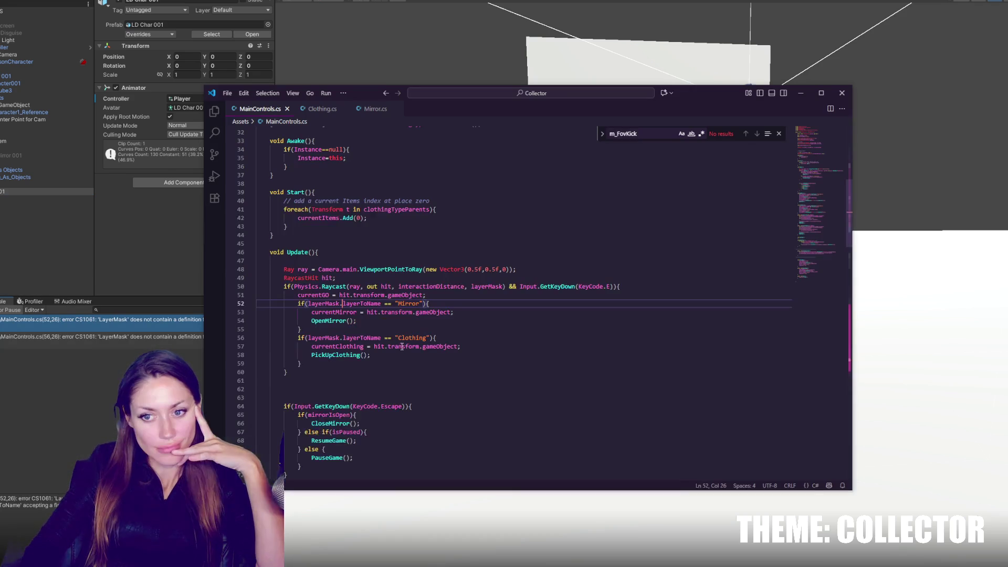
- Capitalise layerToName to LayerToName on lines 52 and 56, save, and recheck Unity's errors
text(L)
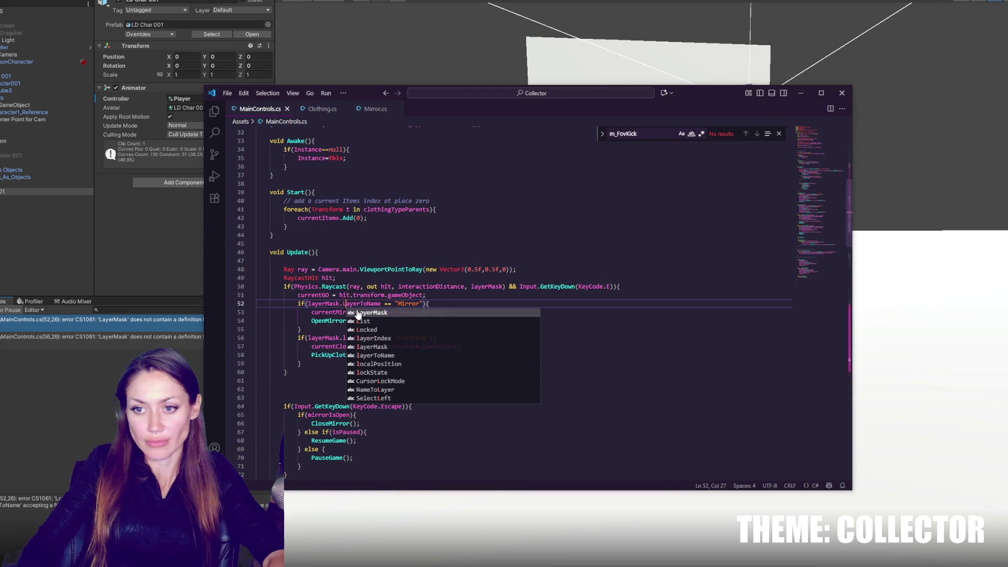
key(Return)
key(ctrl+s)
click(65, 399)
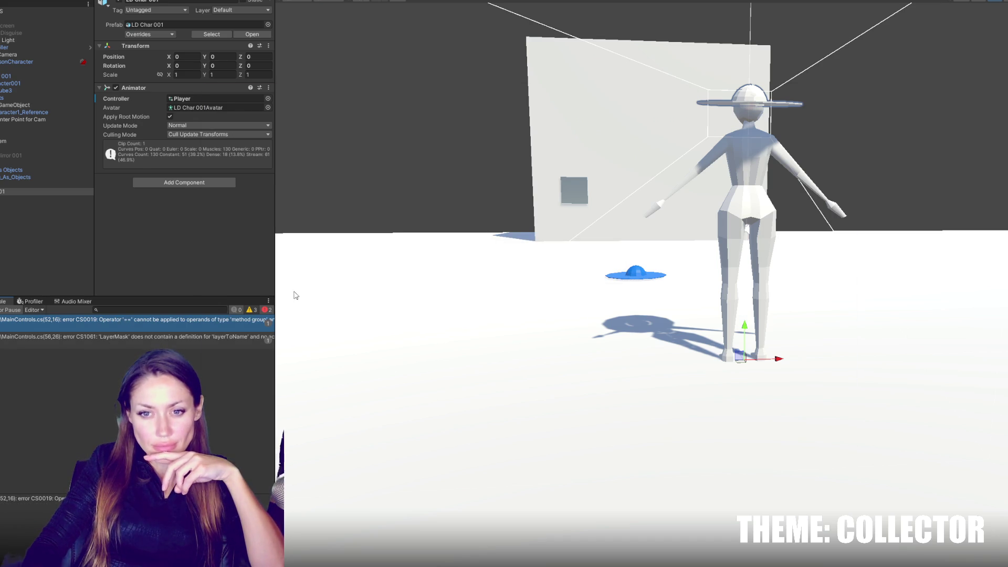
double_click(128, 329)
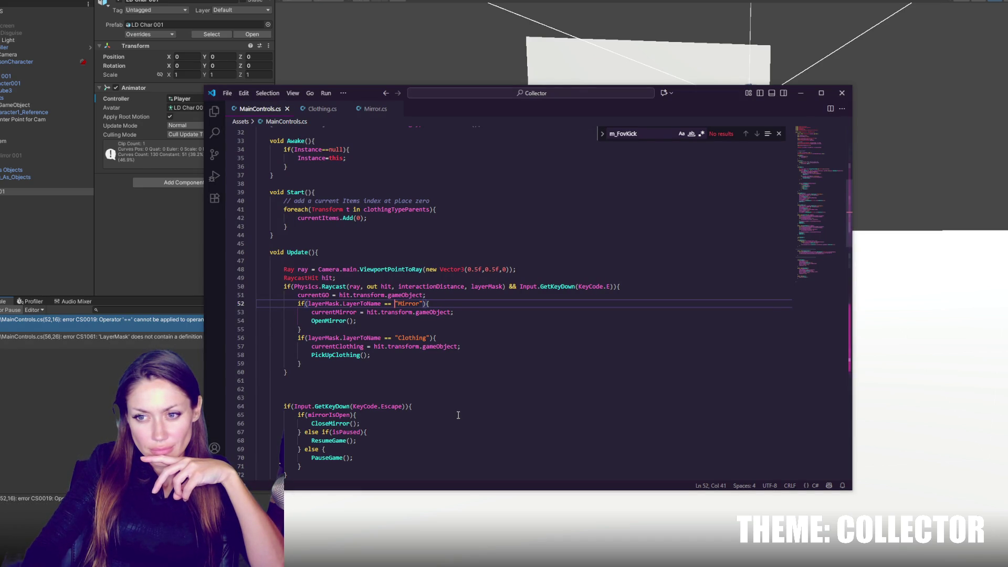
click(202, 341)
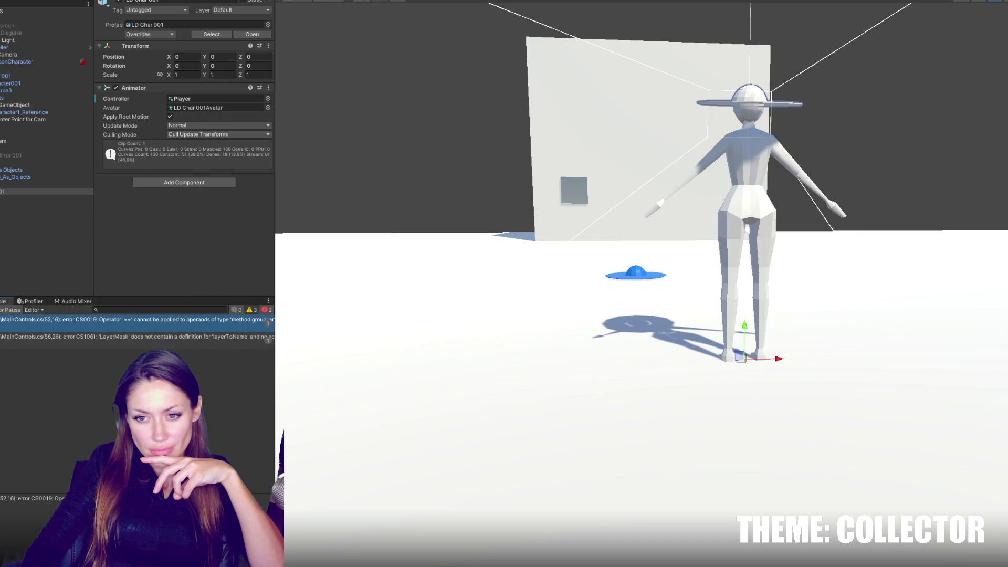
double_click(204, 339)
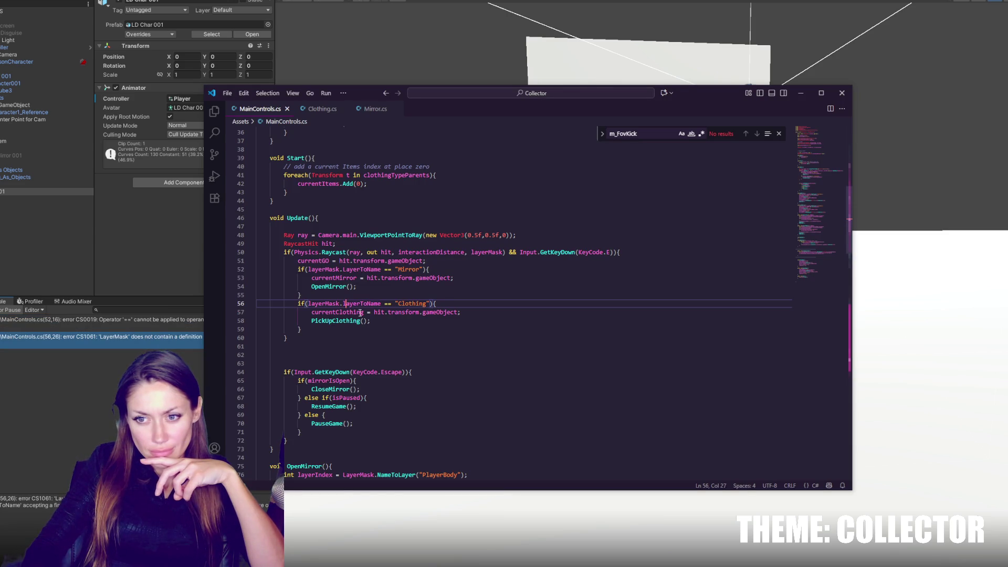
key(Delete)
text(L)
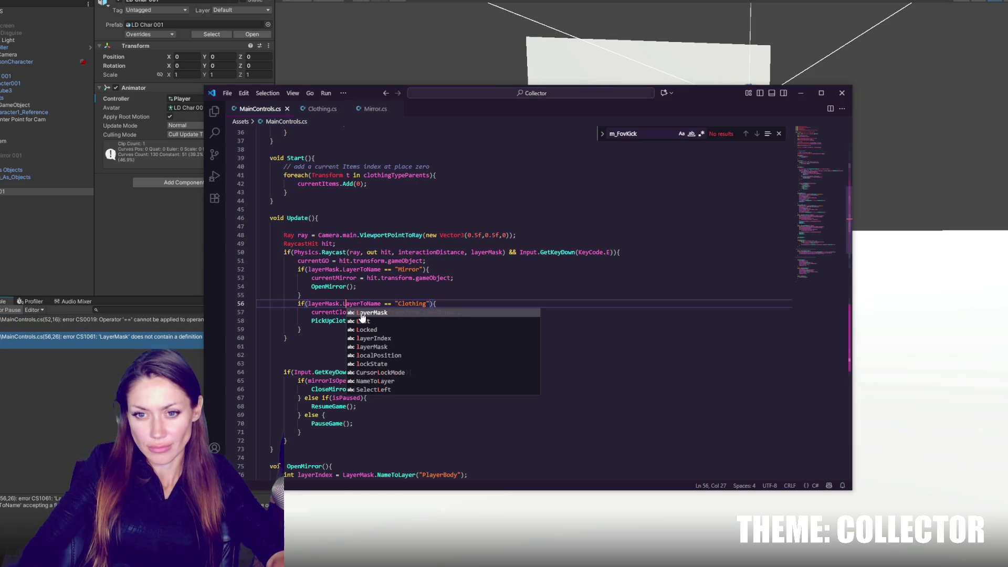
key(ctrl+s)
click(172, 321)
double_click(172, 318)
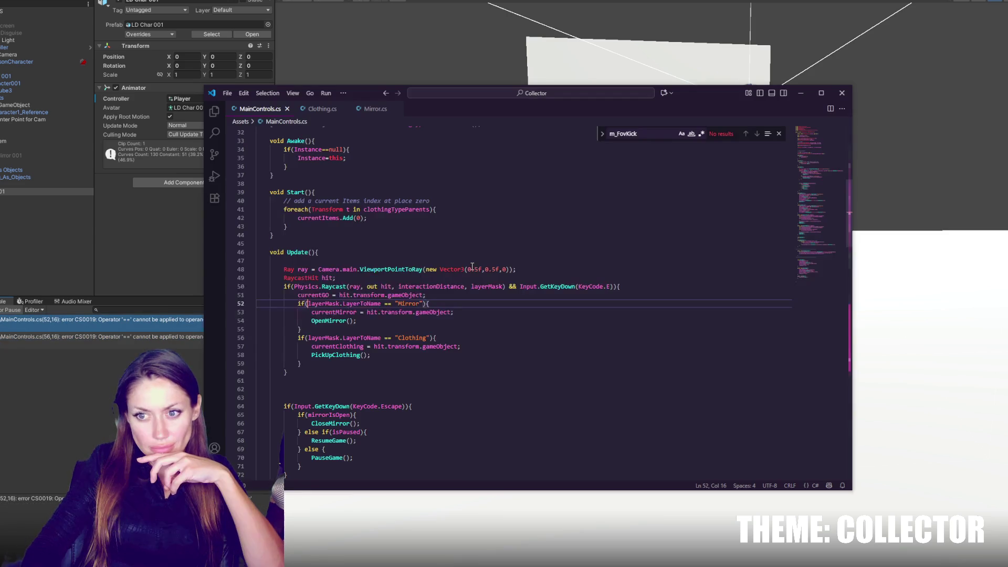
click(442, 303)
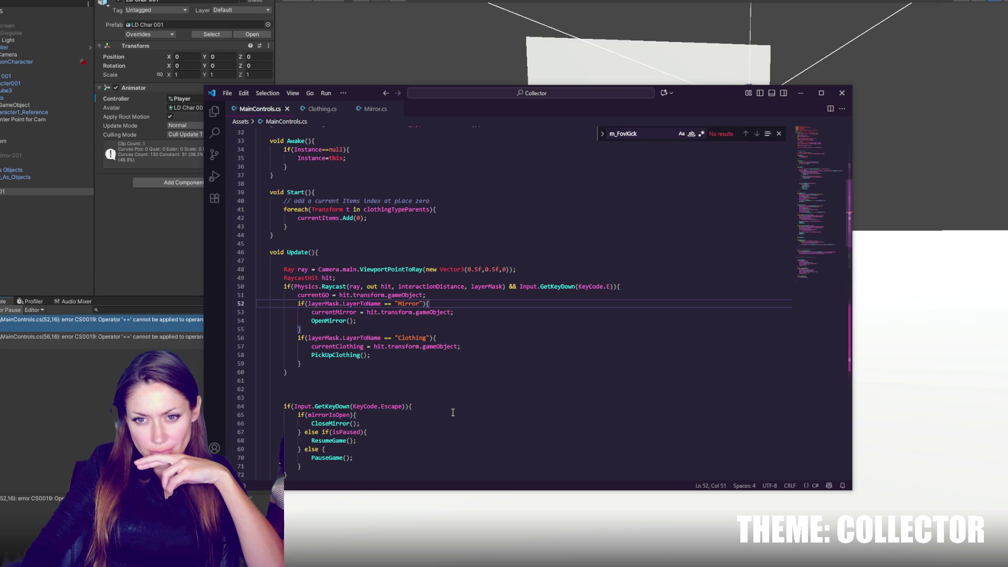
click(184, 345)
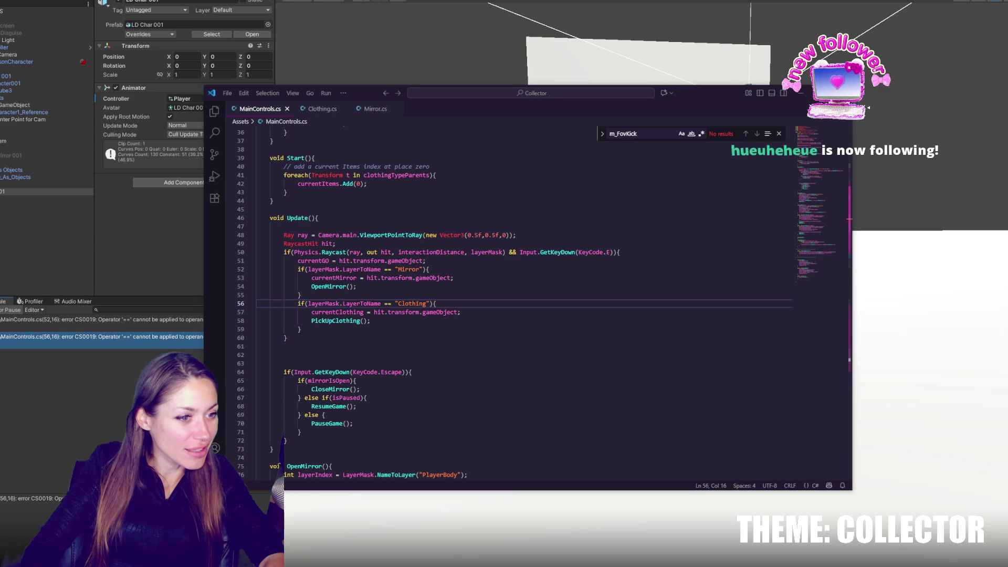
- Change the checks to compare against LayerMask.NameToLayer("Clothing") and ("Mirror"), then save
double_click(377, 304)
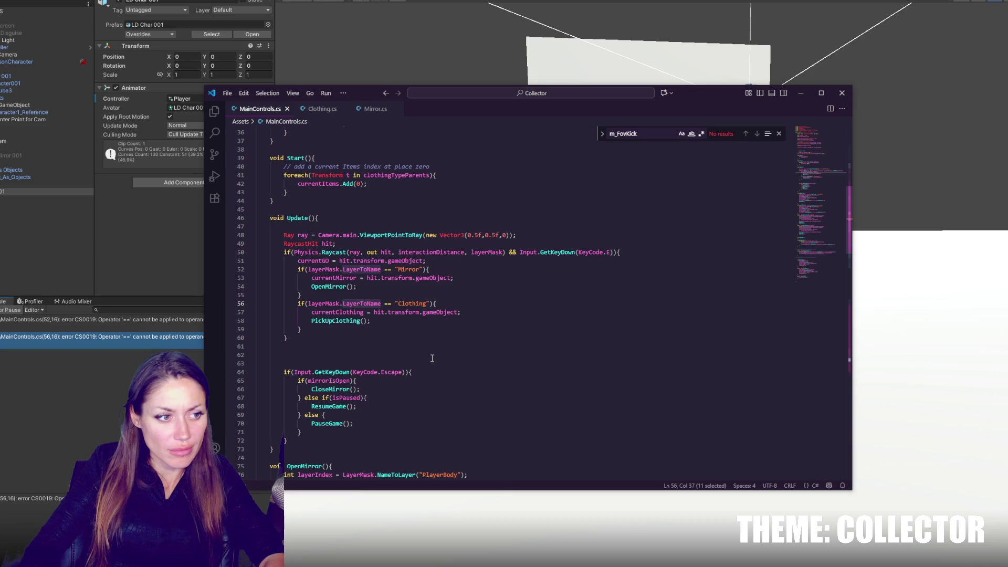
key(BackSpace)
key(BackSpace)
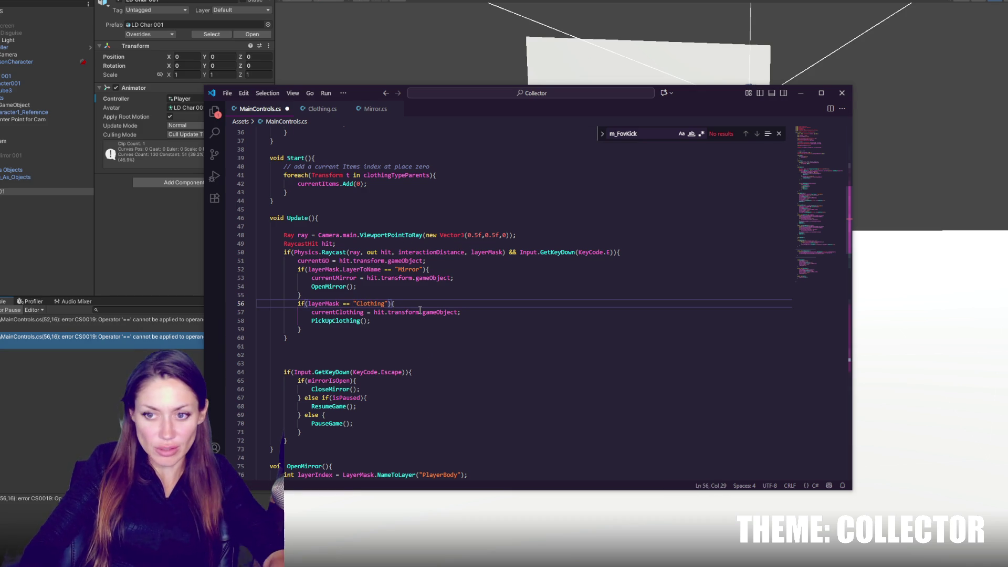
text(LayerMask.Name)
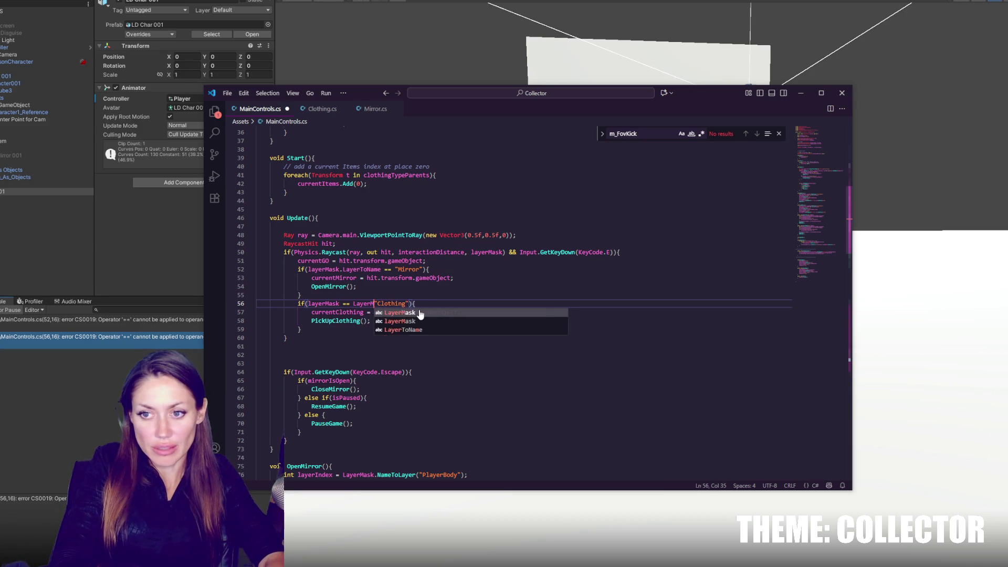
text(ToLayer)
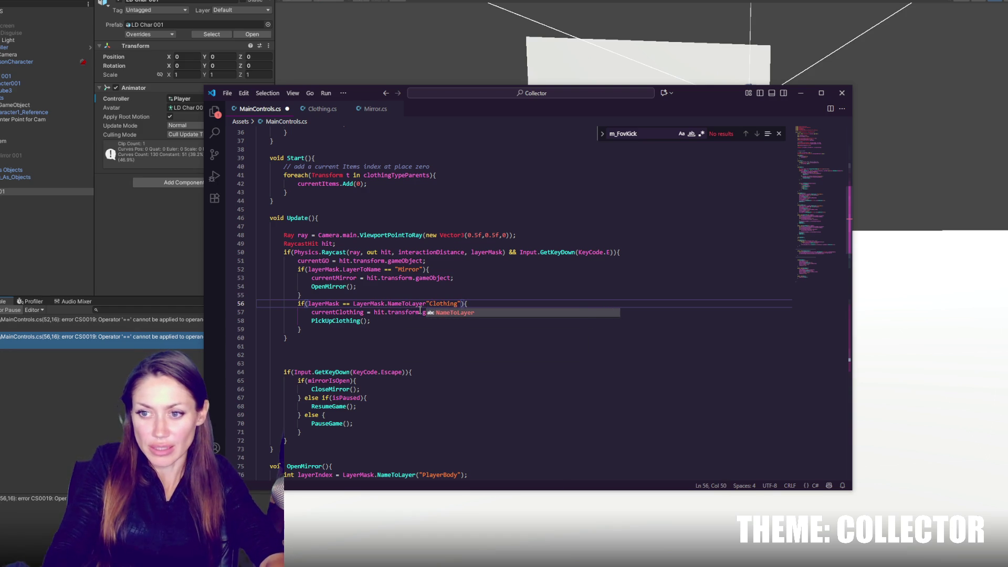
text(("Clothing")
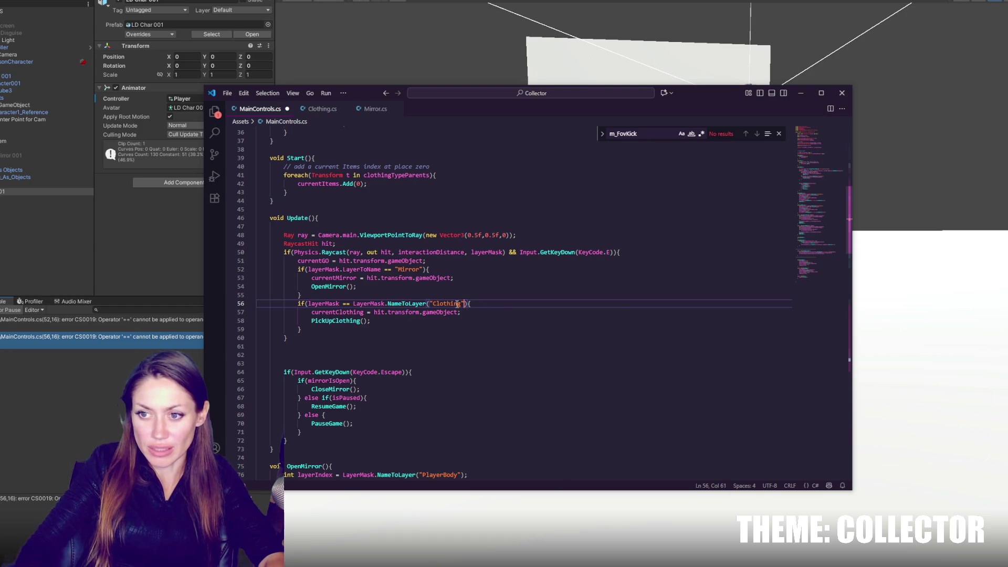
text())
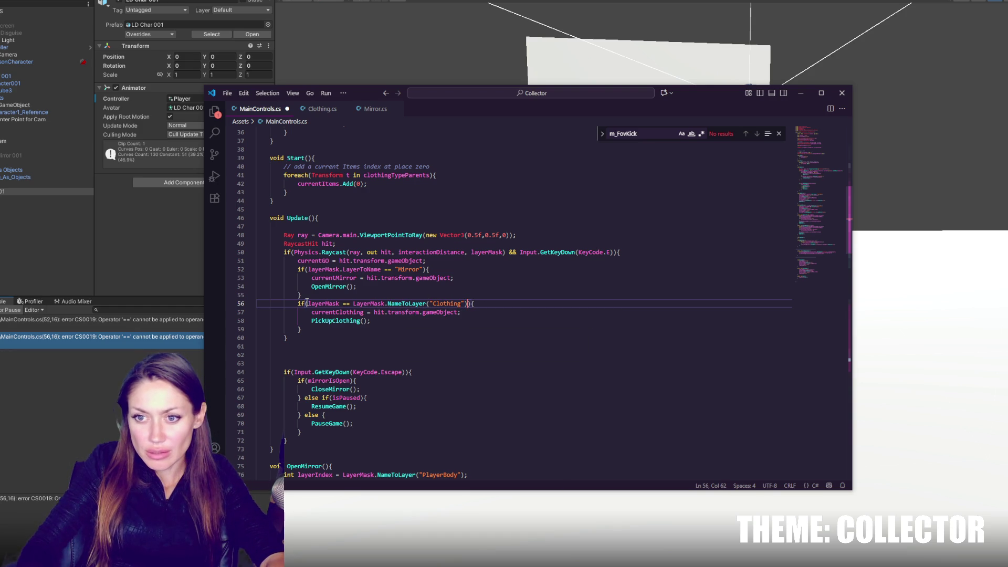
drag(354, 304, 431, 304)
drag(396, 269, 340, 269)
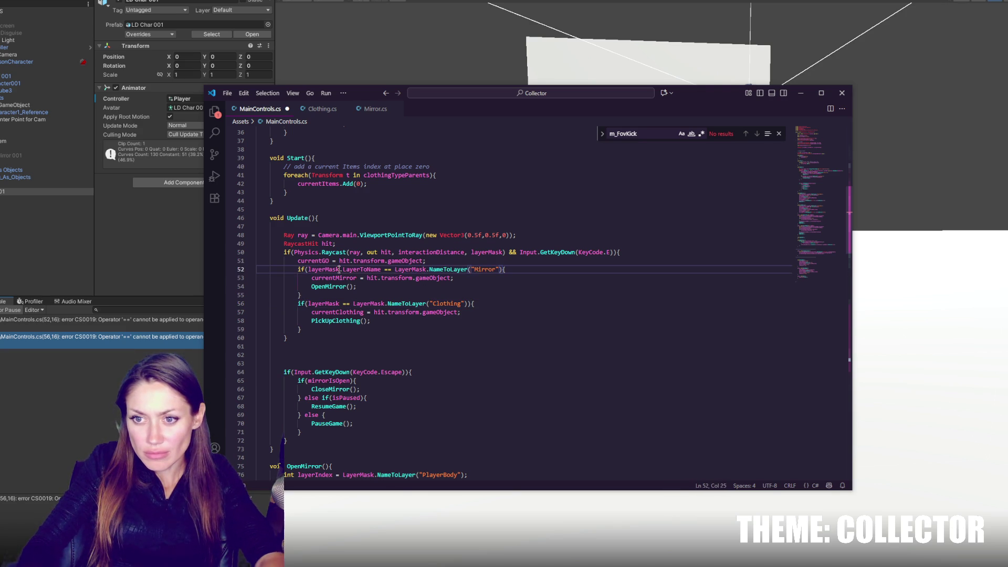
key(ctrl+v)
key(Escape)
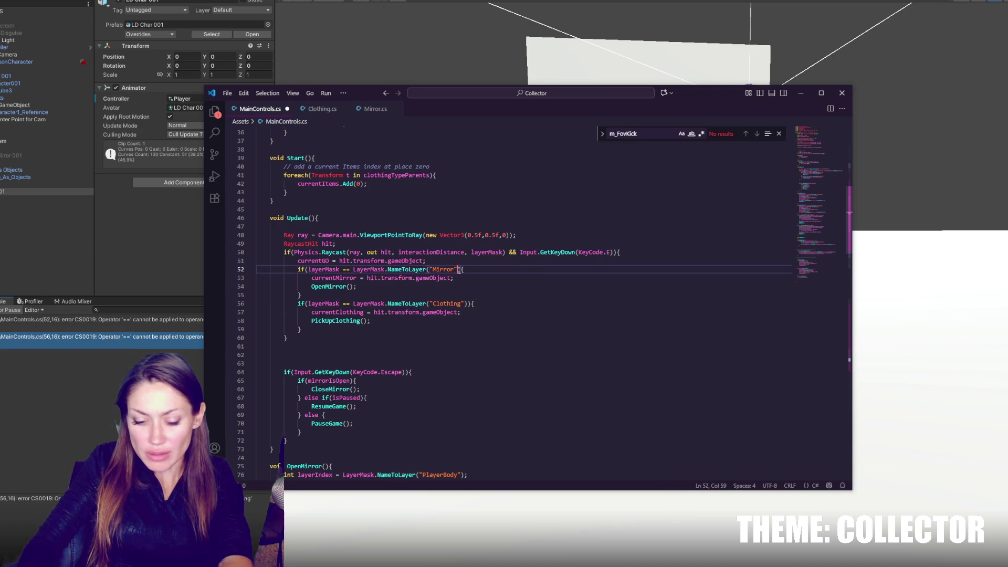
click(462, 303)
key(ctrl+s)
click(176, 281)
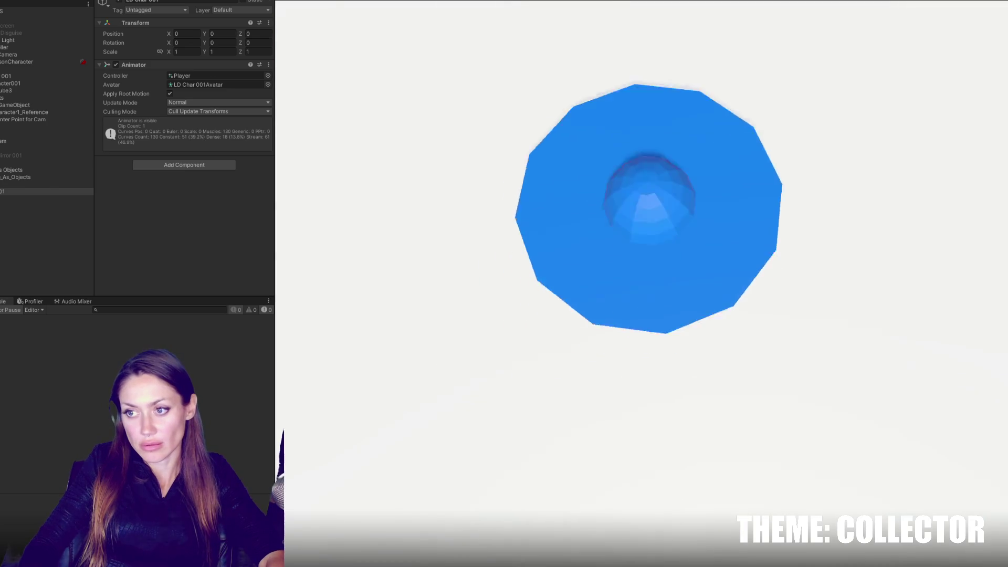
- Stop Play mode and name User Layer 8 'Clothing' in the layer settings
key(Escape)
key(ctrl+p)
click(39, 184)
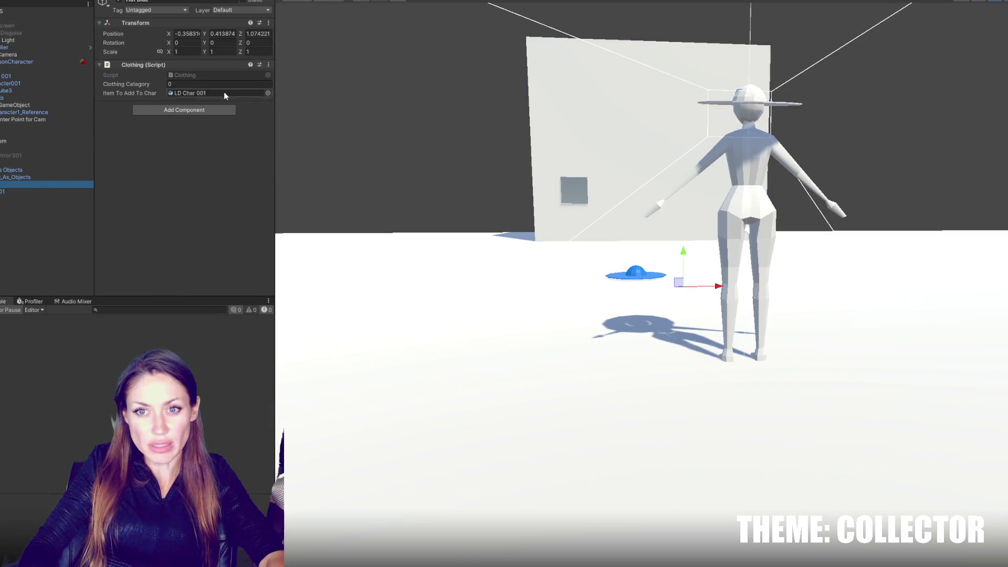
click(251, 10)
click(250, 93)
click(199, 125)
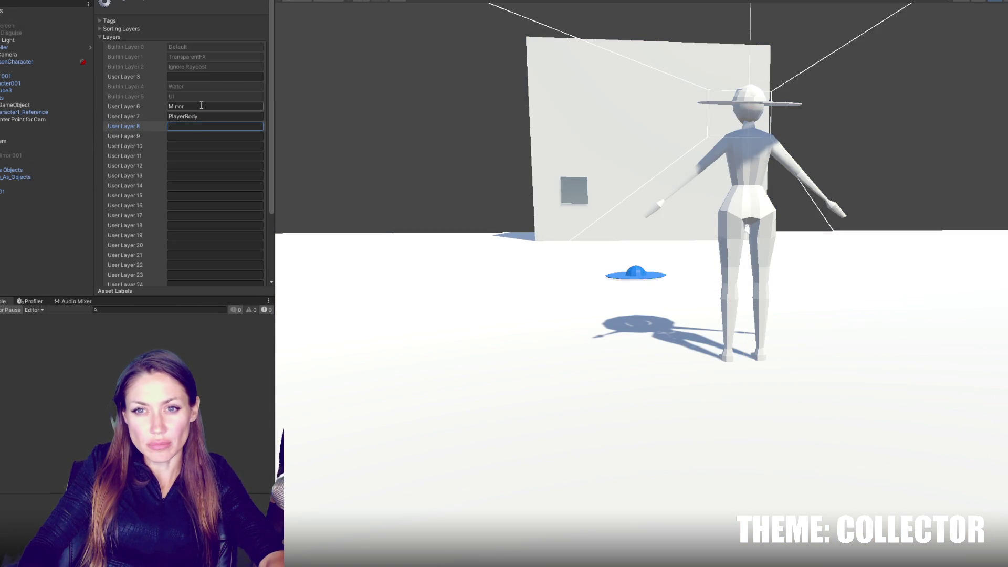
text(Clothing)
- Reorder the layer names so User Layer 6 is PlayerBody and User Layer 7 is Mirror
click(197, 116)
key(ctrl+x)
key(Tab)
key(Tab)
key(ctrl+v)
click(194, 109)
key(ctrl+x)
click(194, 116)
key(ctrl+v)
click(198, 137)
key(ctrl+x)
click(195, 109)
key(ctrl+v)
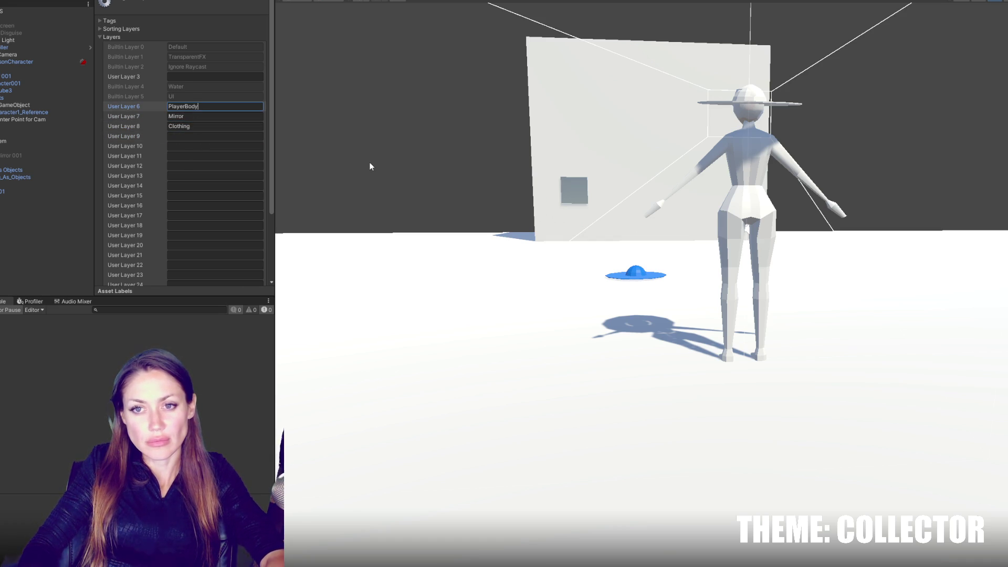
click(36, 228)
click(19, 99)
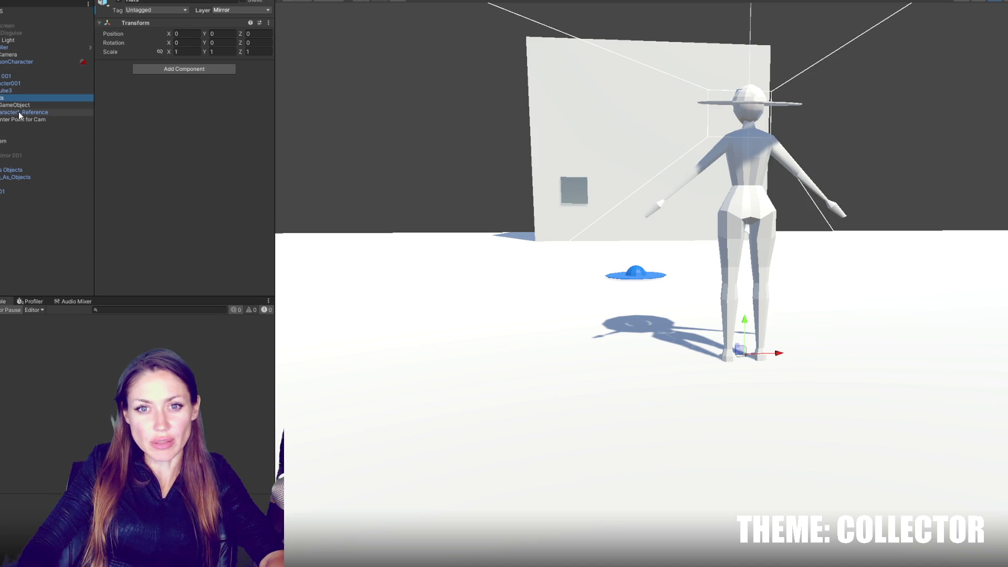
- Set LD Char 001 and its children to the PlayerBody layer
click(21, 112)
click(14, 78)
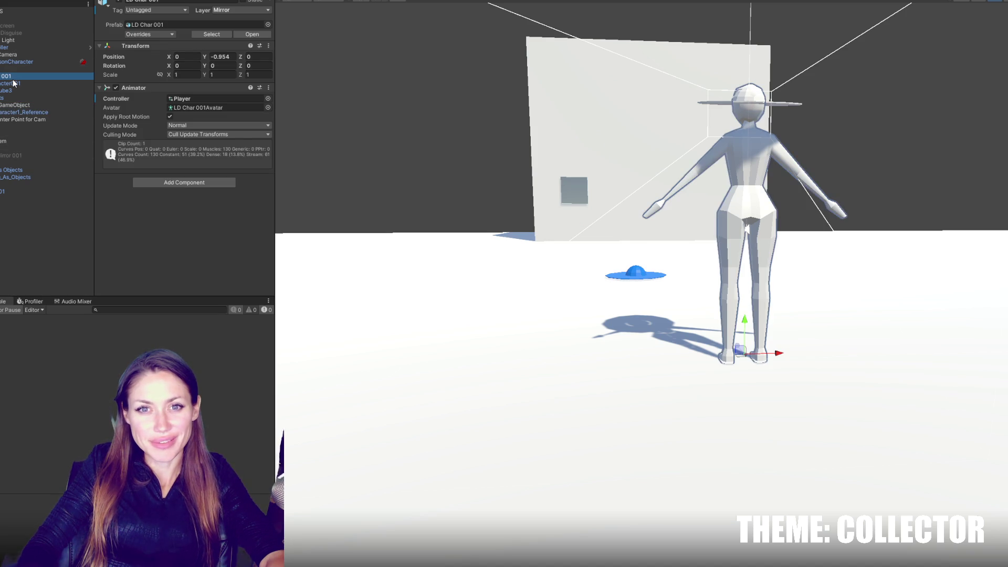
click(234, 10)
click(246, 70)
click(465, 286)
- Set the parent Mirror object alone to the Mirror layer
click(574, 190)
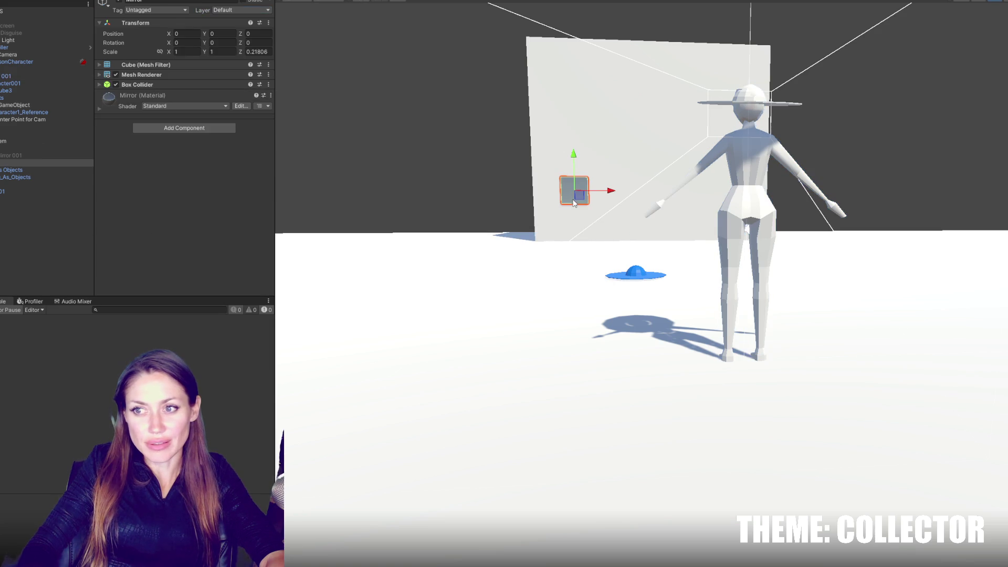
click(26, 149)
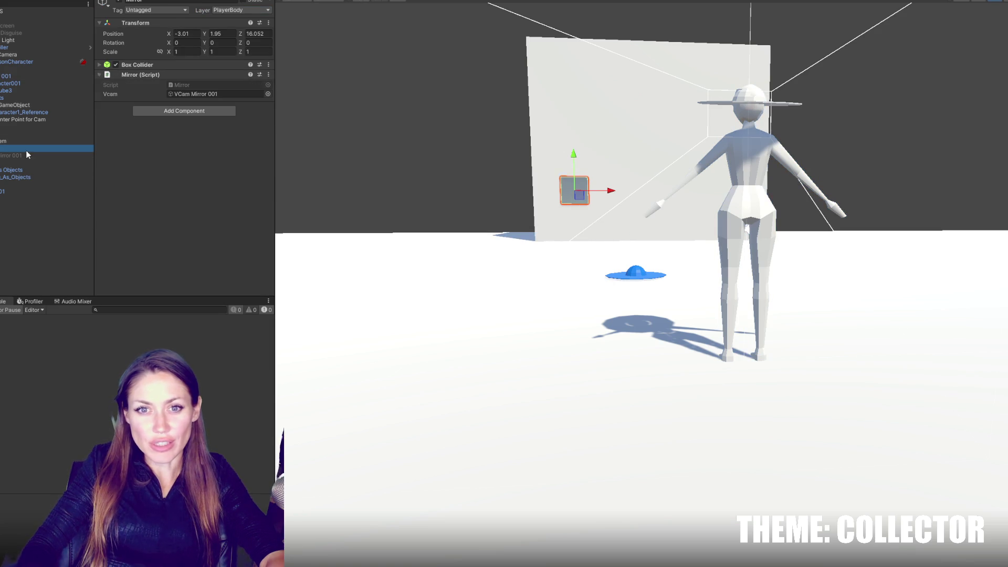
click(241, 10)
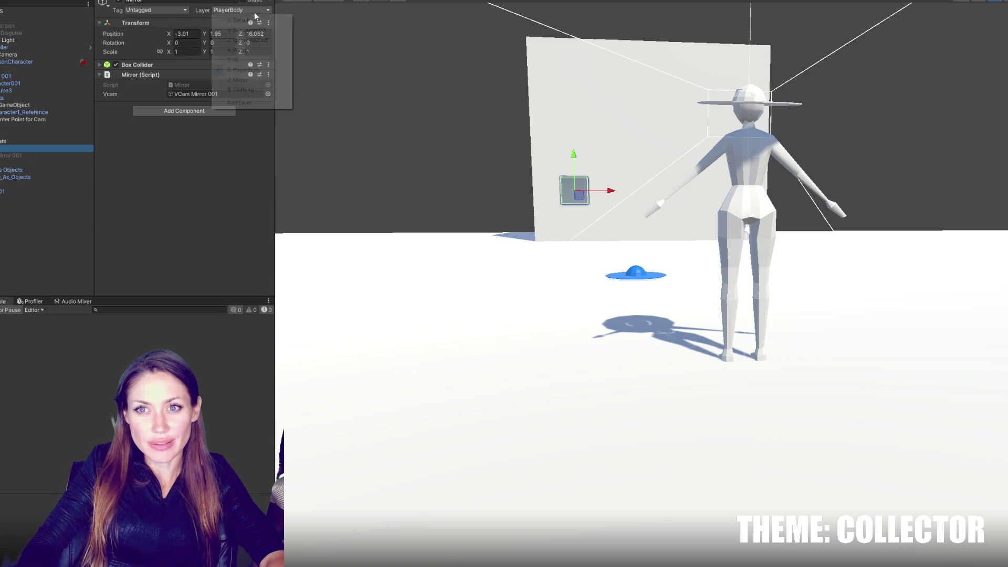
click(254, 81)
click(515, 288)
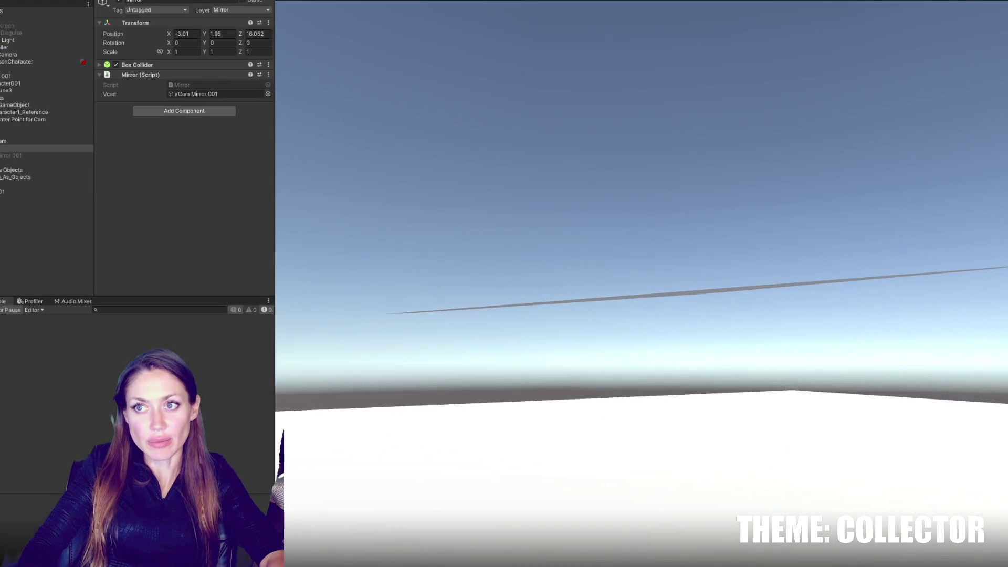
- Verify the character's layer and select the object holding Main Controls
click(451, 2)
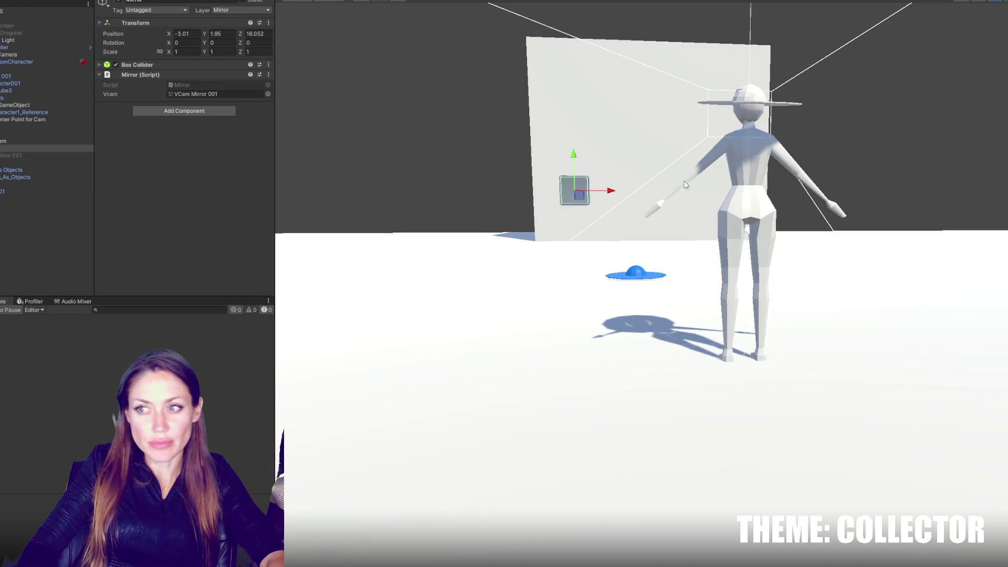
click(764, 184)
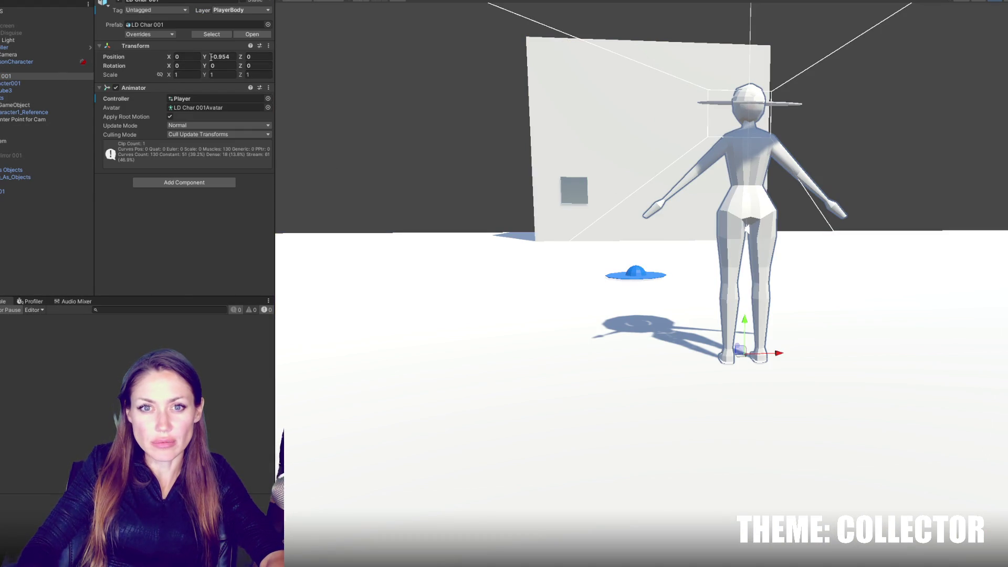
click(255, 11)
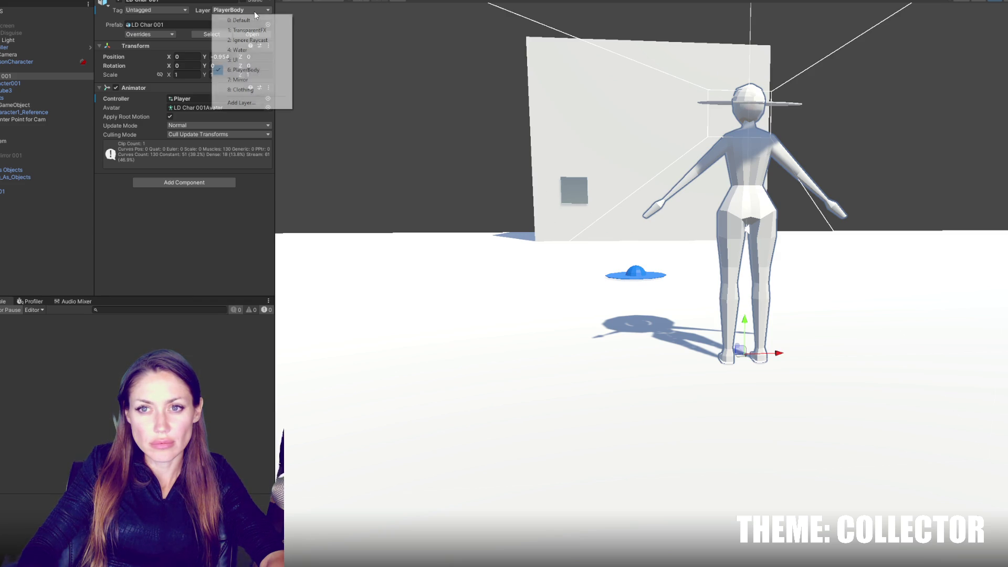
click(52, 83)
click(41, 112)
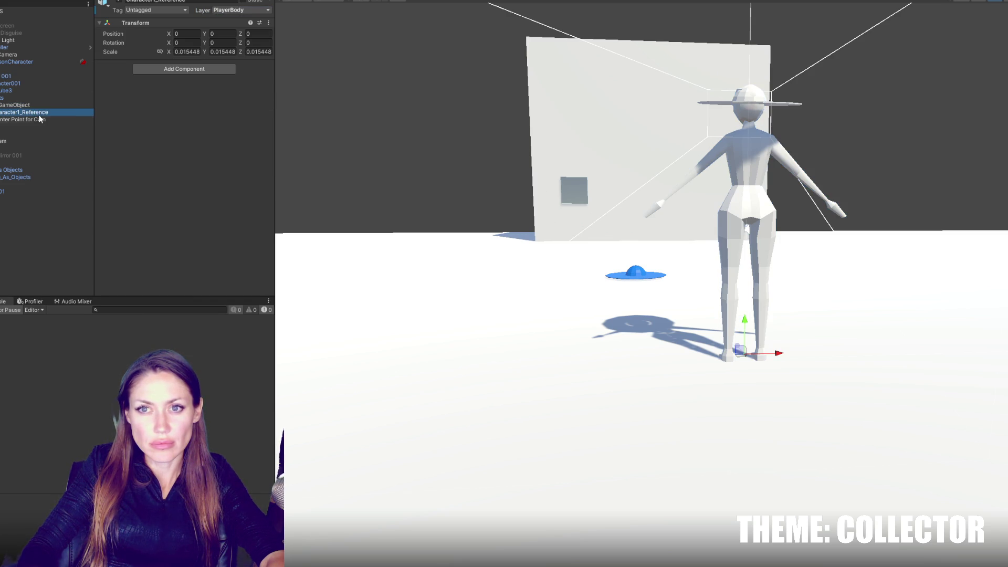
click(42, 11)
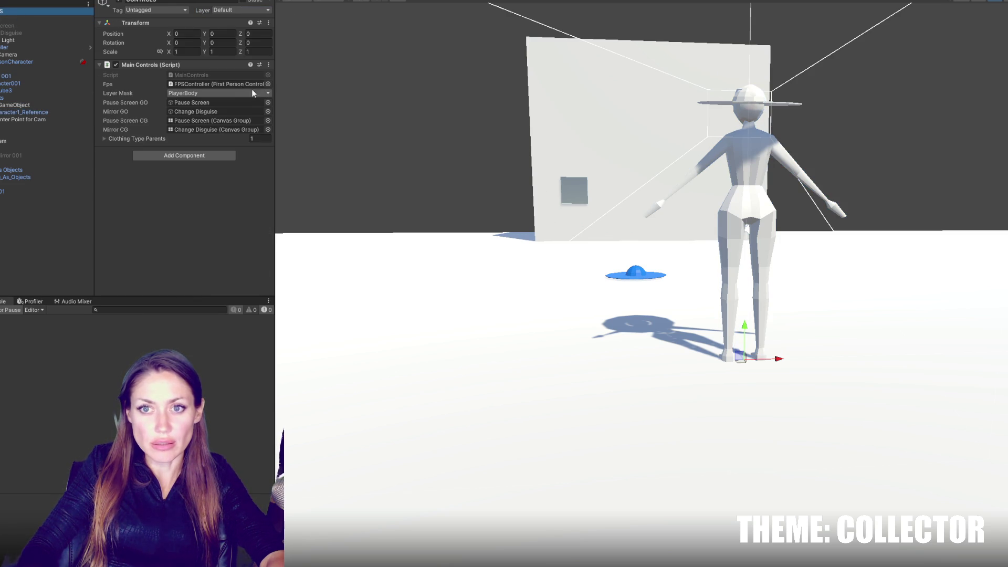
- Set the Main Controls Layer Mask to only the Mirror and Clothing layers
click(244, 94)
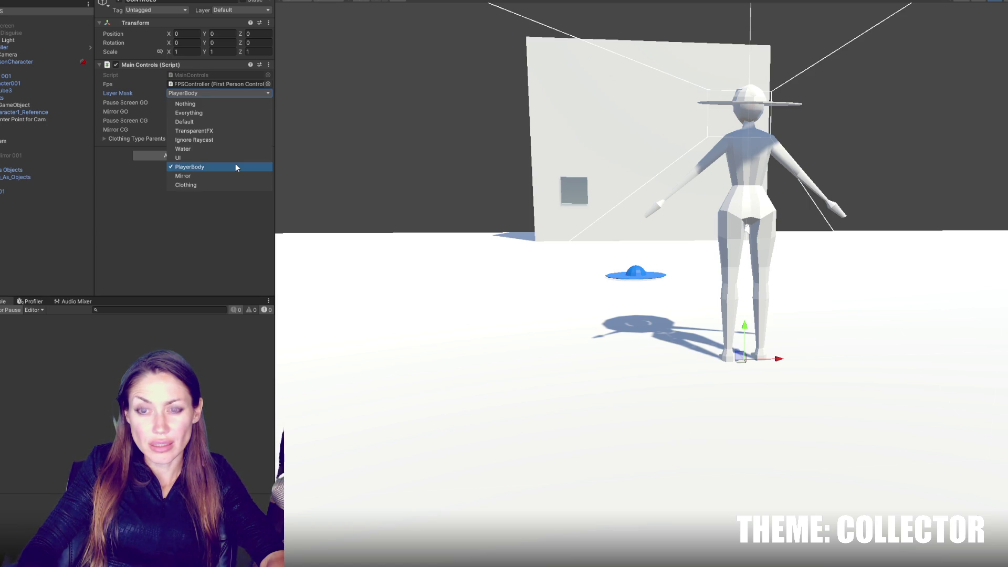
click(234, 167)
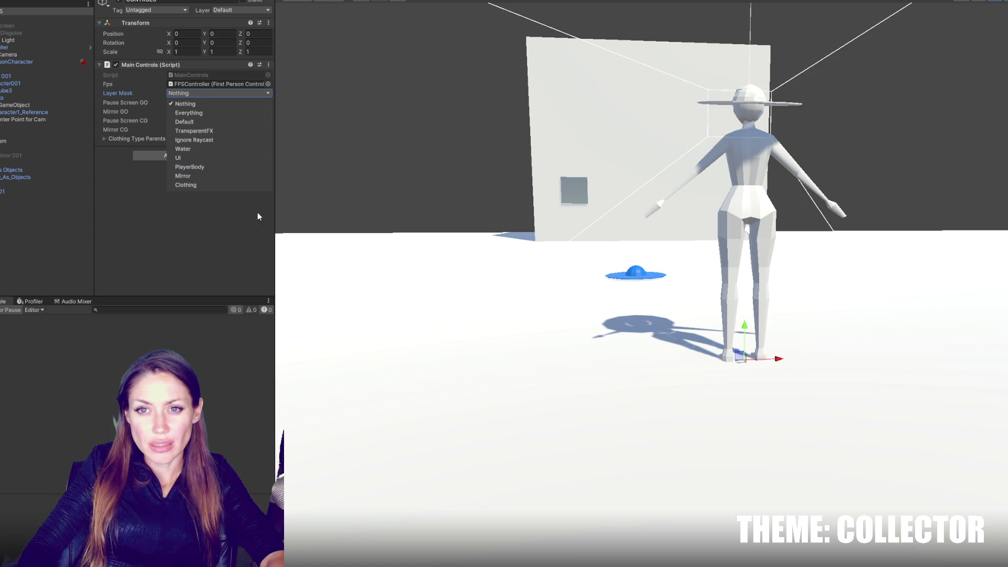
click(234, 249)
key(alt+Tab)
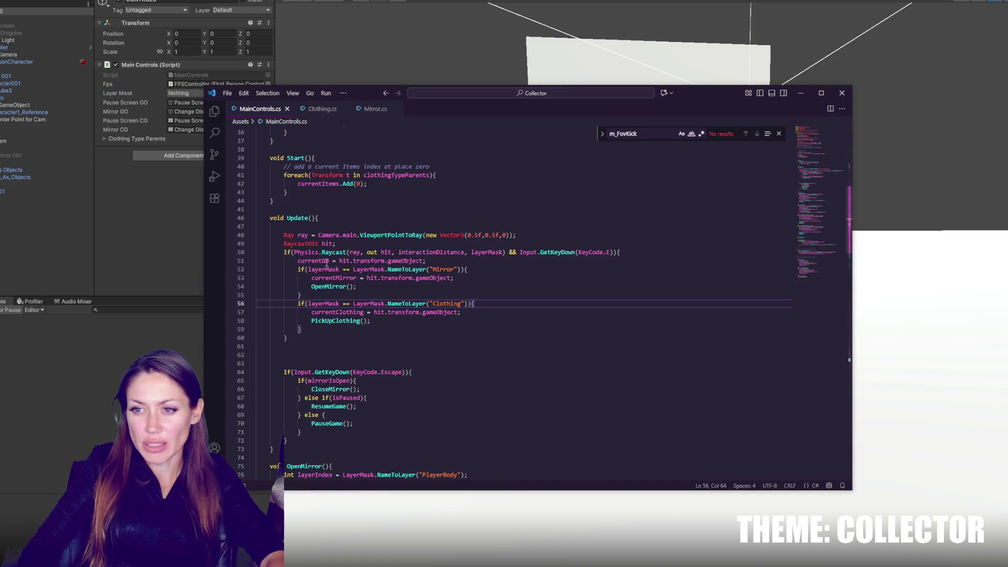
click(185, 93)
click(197, 176)
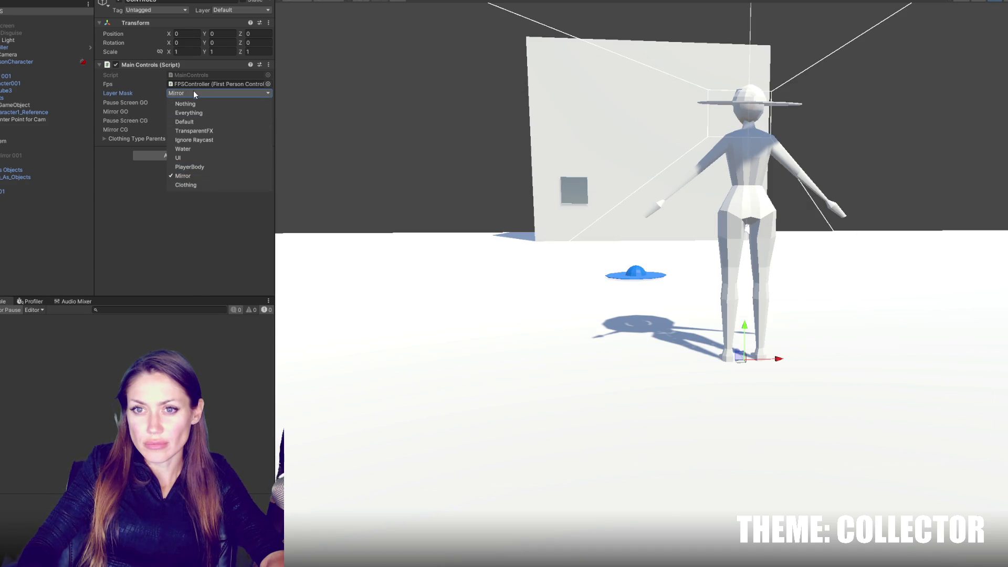
click(203, 185)
click(194, 246)
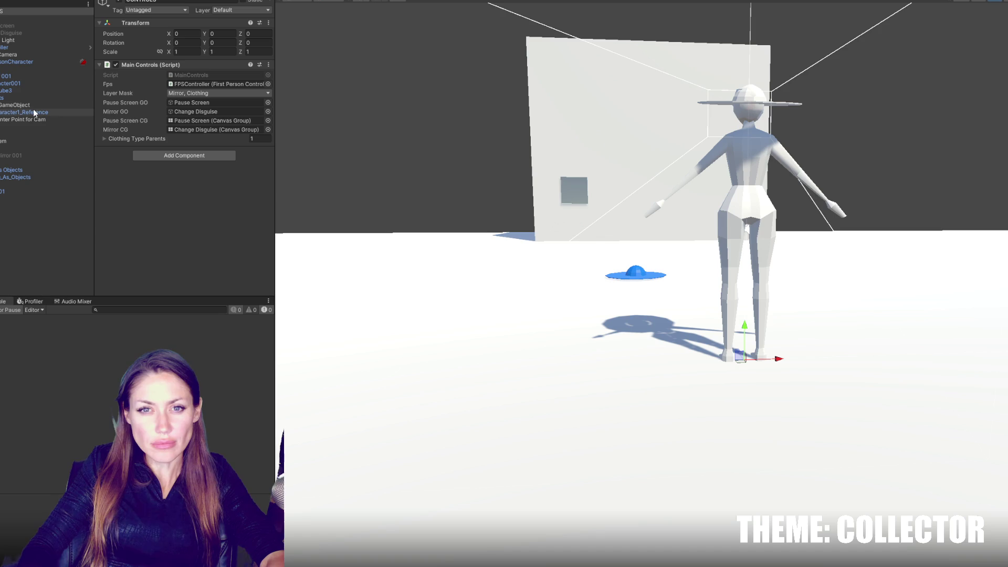
- Make the FirstPersonCharacter camera's culling mask include Mirror and Clothing and exclude PlayerBody
click(20, 55)
click(21, 61)
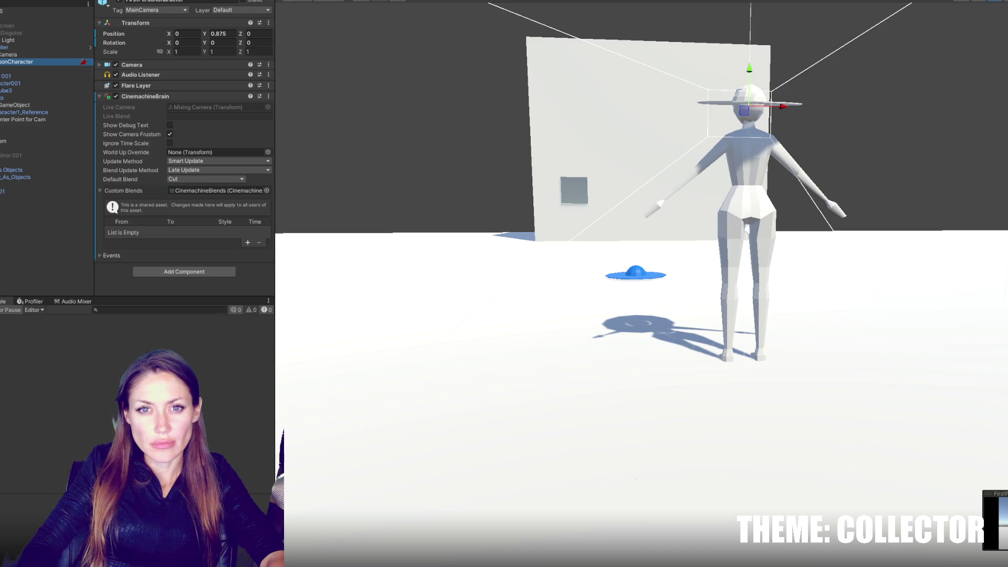
click(173, 96)
click(169, 65)
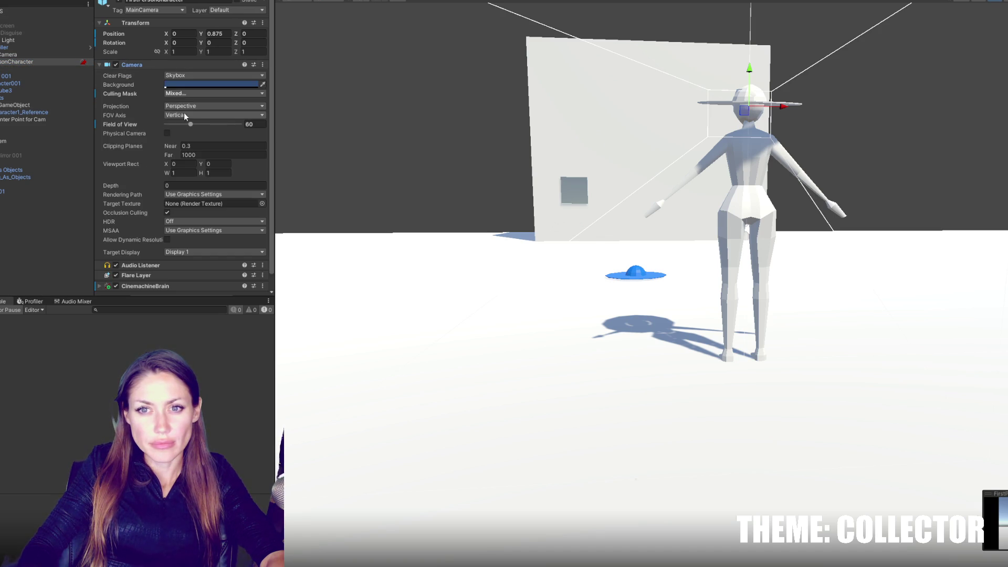
click(188, 93)
click(197, 175)
click(197, 183)
click(194, 165)
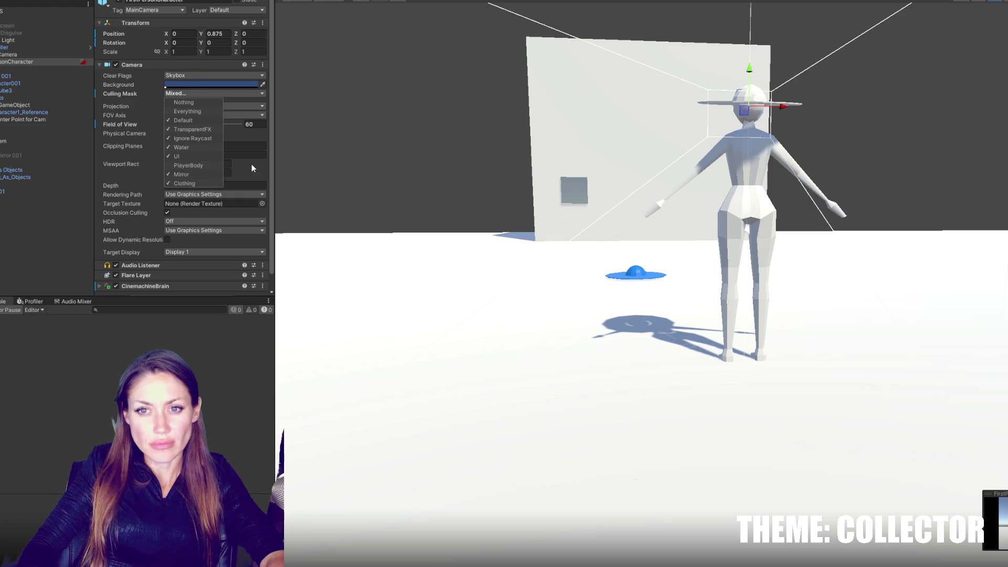
click(367, 140)
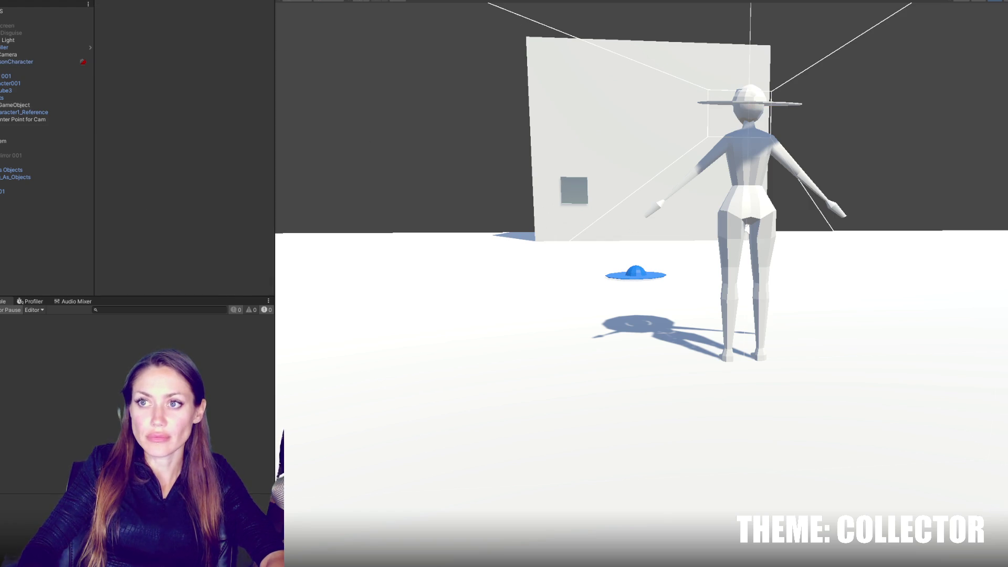
- Play-test by walking the player up to the blue hat, then stop play mode
key(ctrl+p)
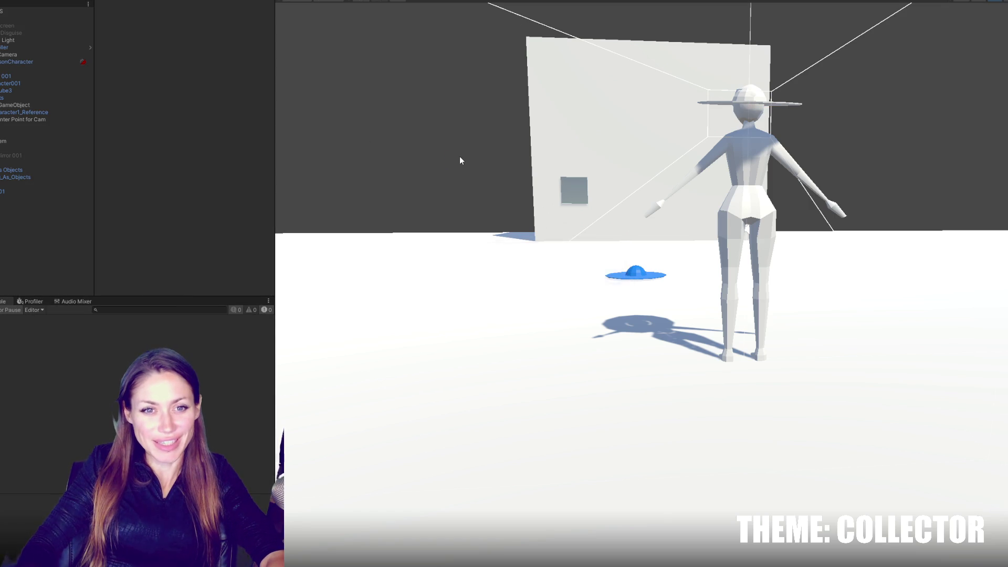
key(w)
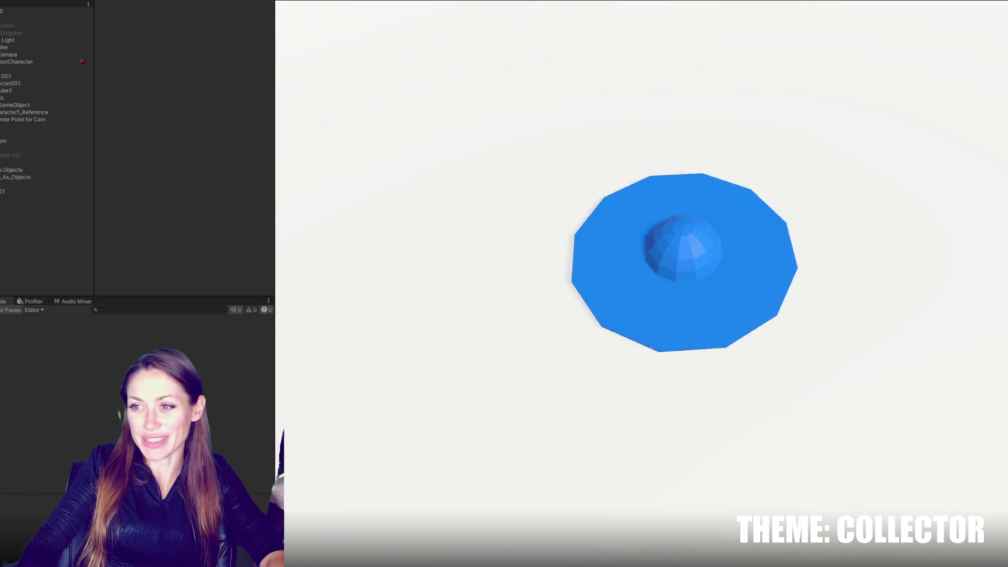
key(Escape)
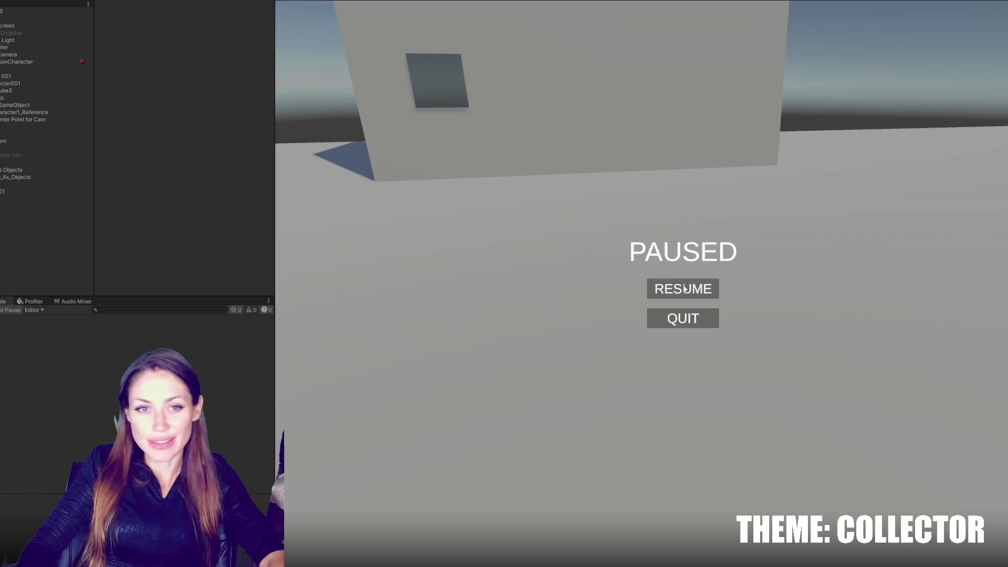
key(ctrl+p)
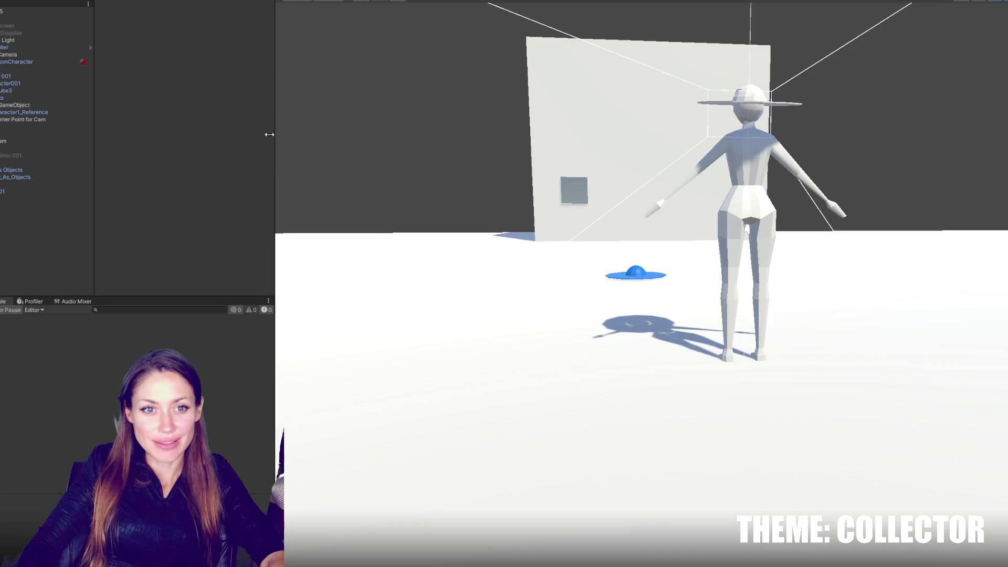
- Assign the Hat Blue object to the Clothing layer and run the game again
click(24, 184)
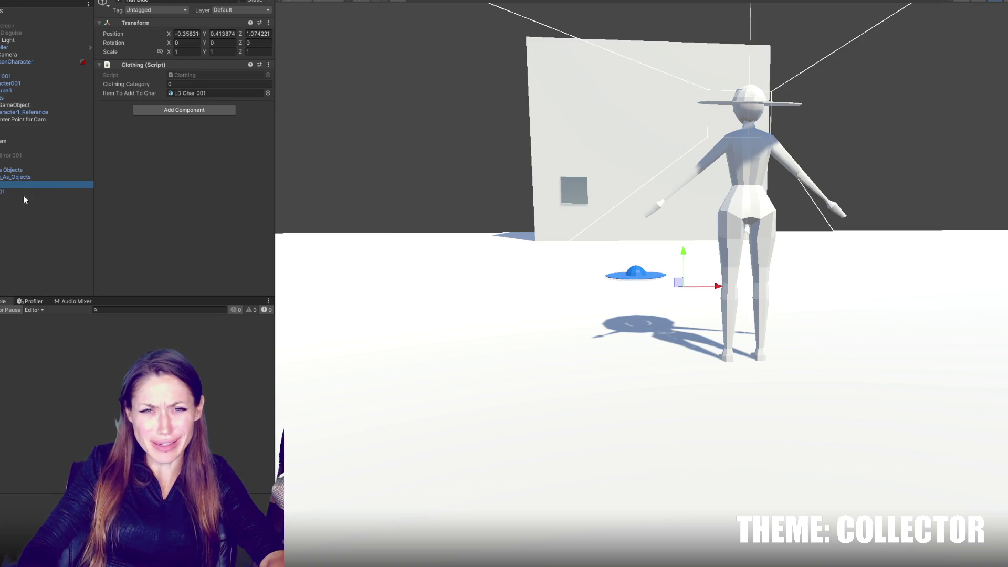
click(32, 192)
click(35, 186)
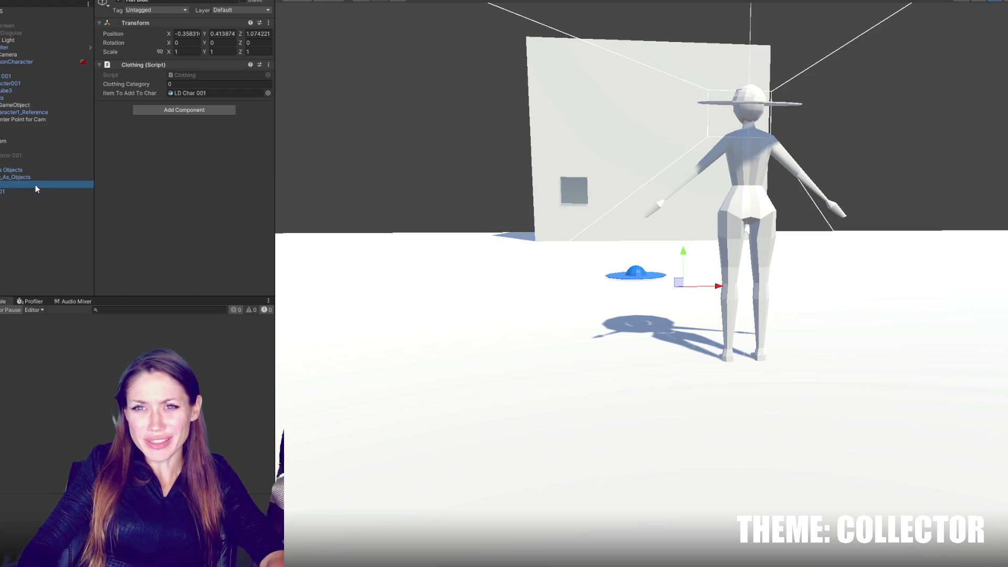
click(33, 191)
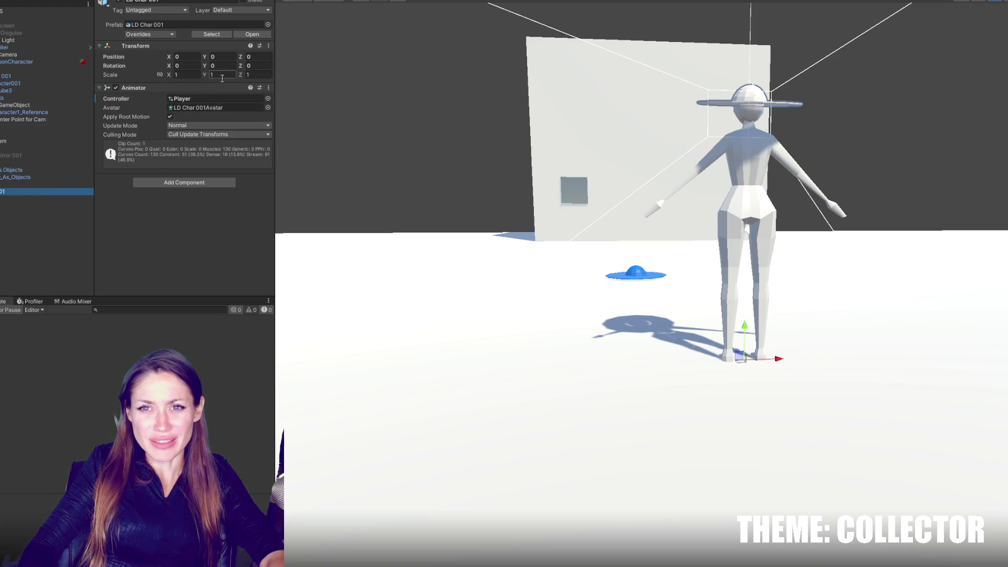
click(9, 184)
click(14, 190)
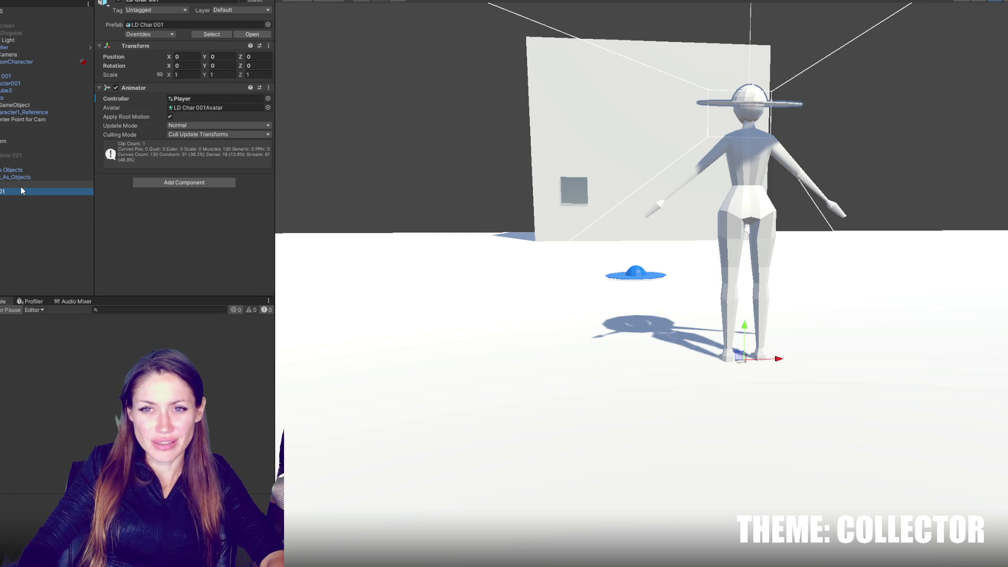
click(36, 185)
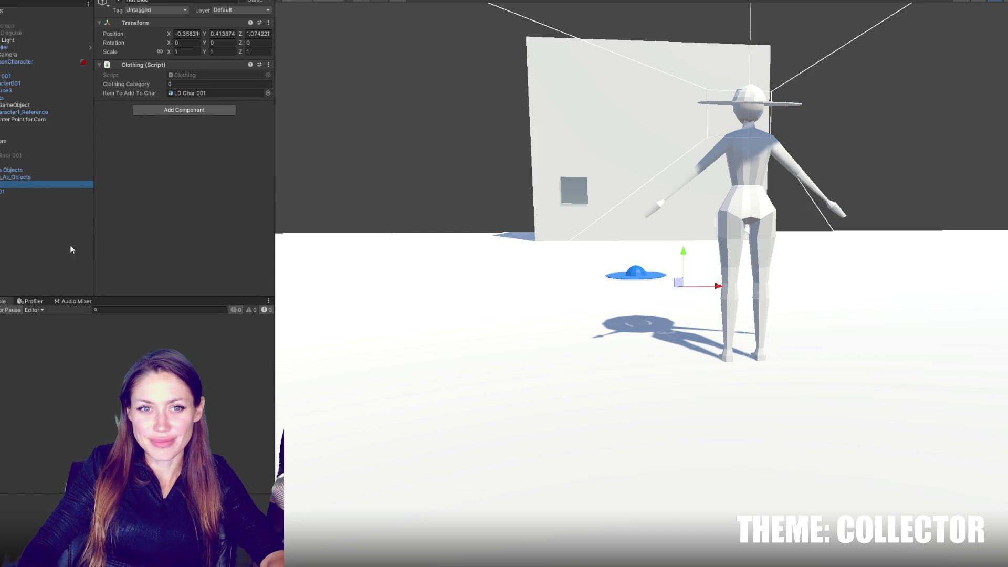
click(420, 165)
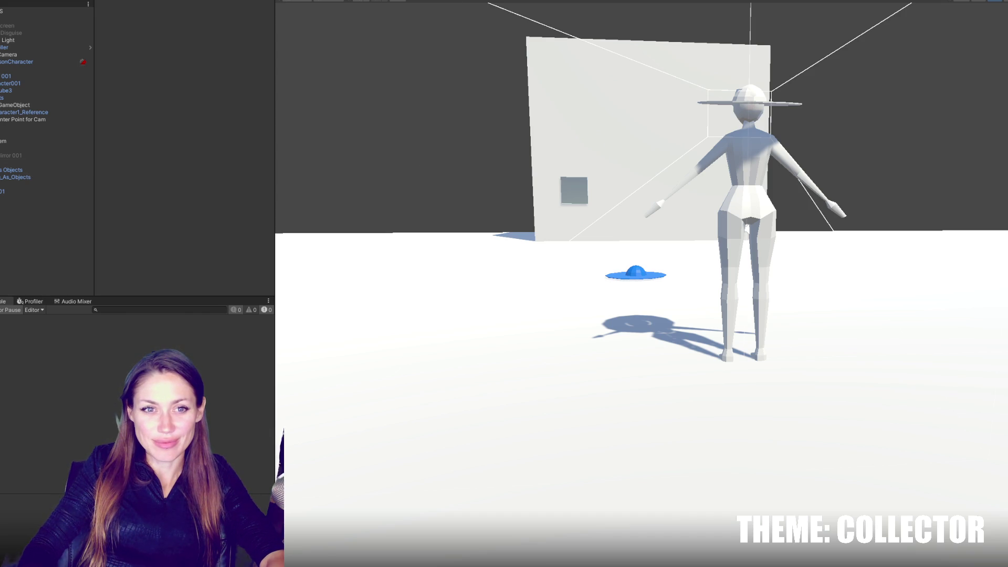
click(72, 184)
click(241, 9)
click(243, 90)
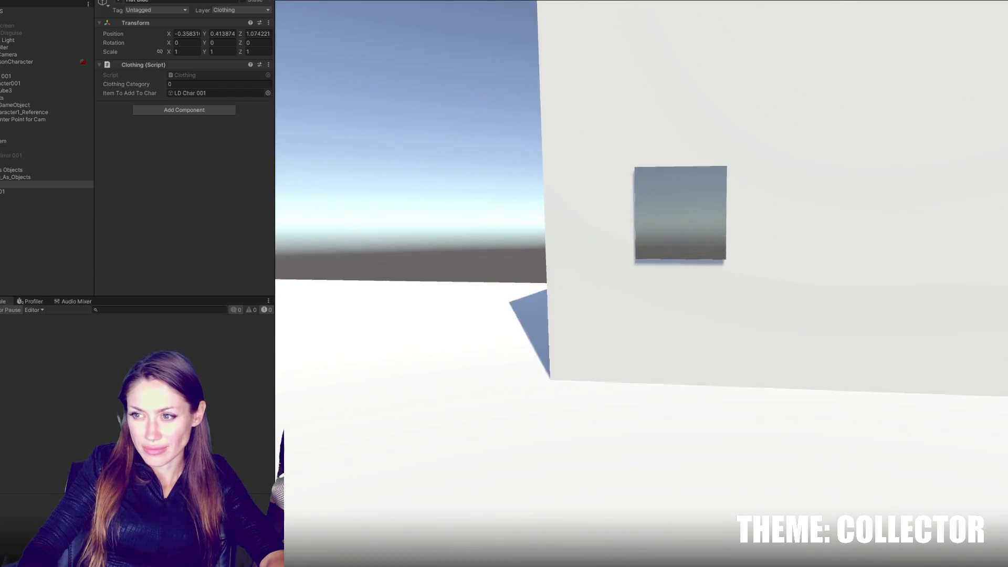
key(Escape)
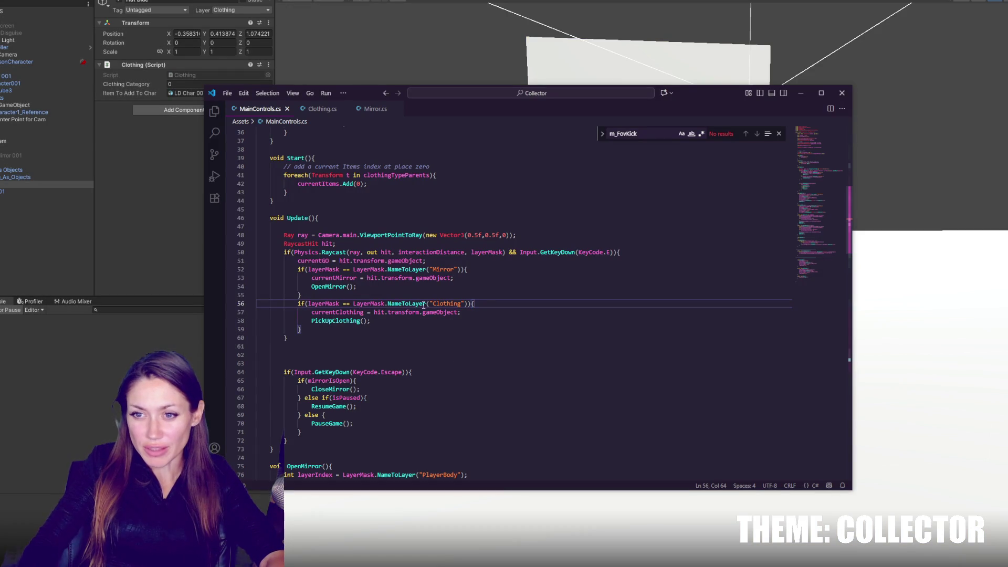
- Move '&& Input.GetKeyDown(KeyCode.E)' from the raycast line into both the Mirror and Clothing conditions
double_click(416, 269)
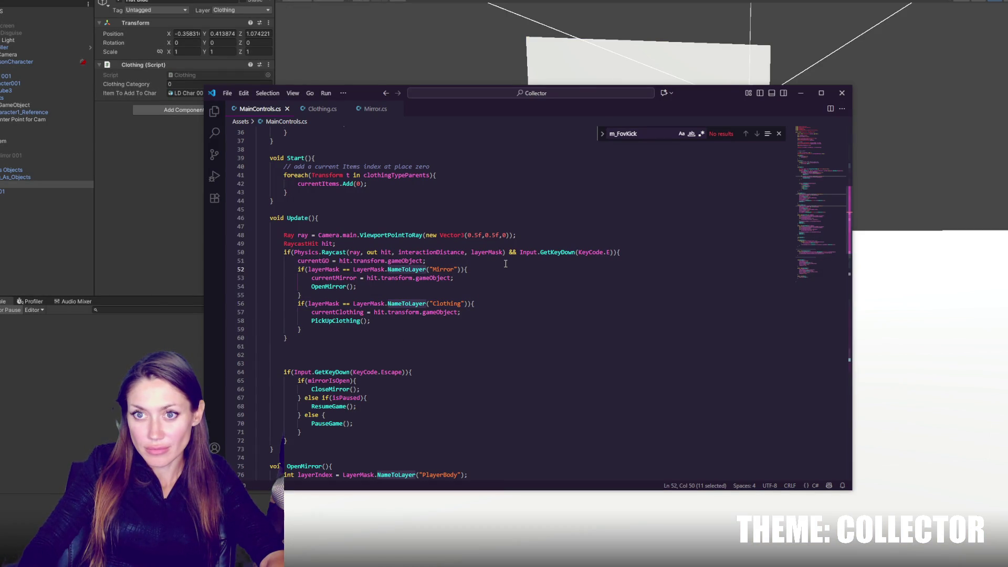
click(257, 10)
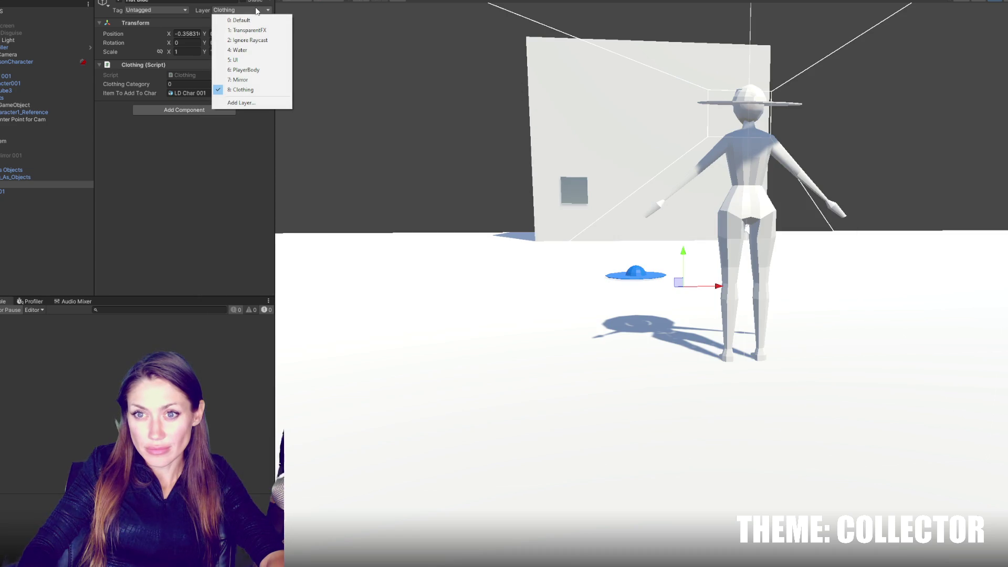
key(alt+Tab)
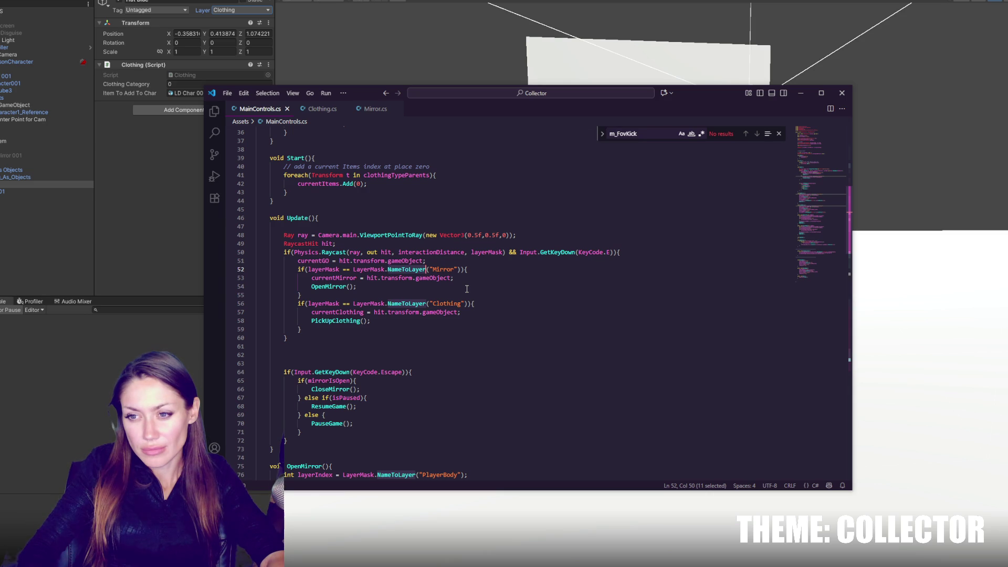
click(734, 270)
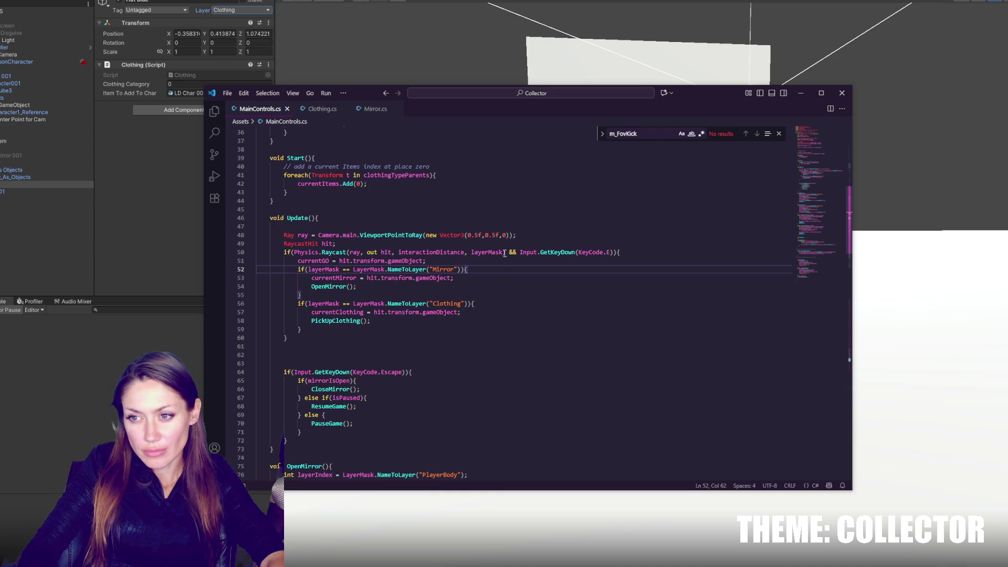
drag(509, 254, 611, 254)
key(ctrl+c)
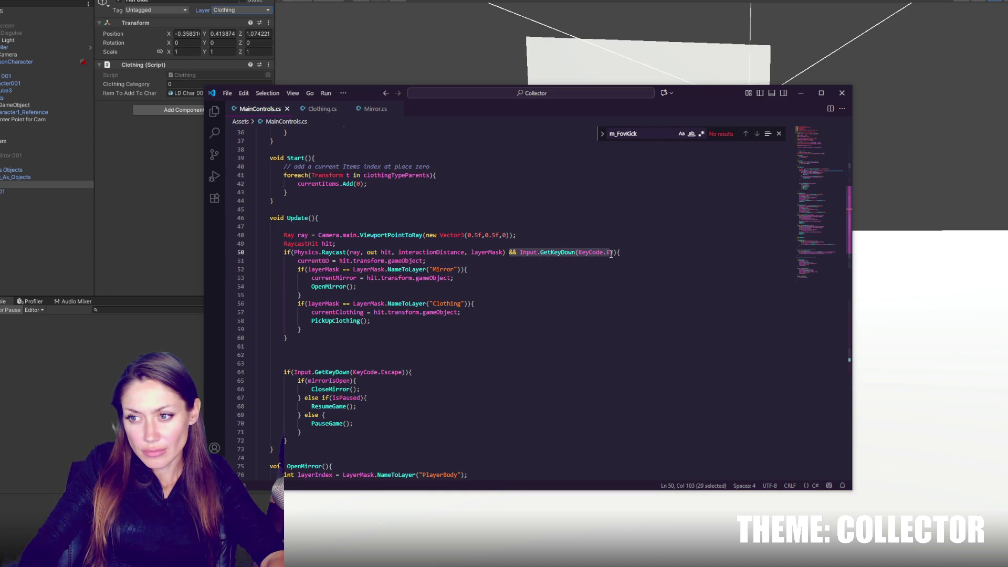
key(BackSpace)
click(460, 270)
key(ctrl+v)
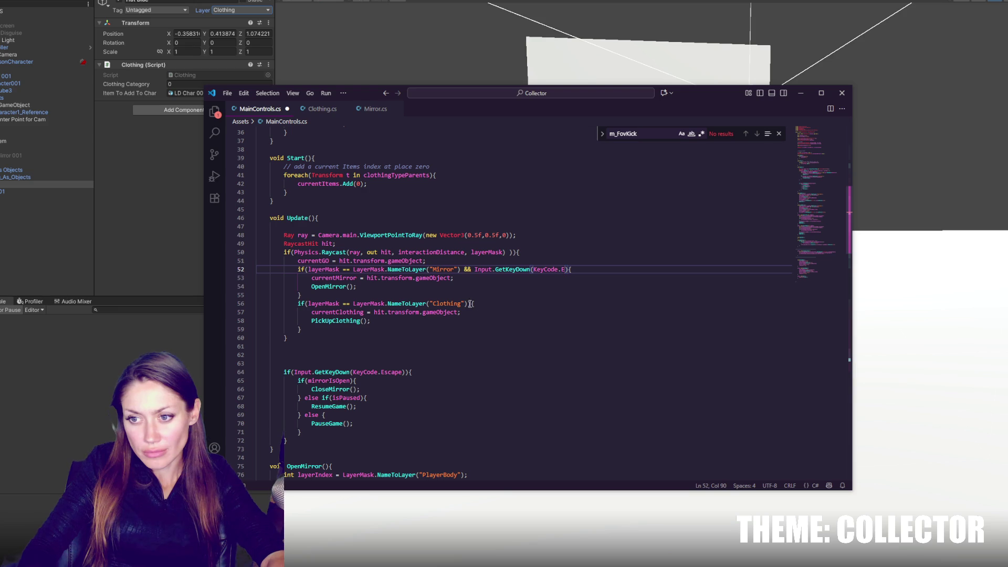
click(466, 303)
key(ctrl+v)
key(ctrl+s)
- Fix the mismatched parentheses on lines 50 and 52, save, and return to Unity
click(130, 345)
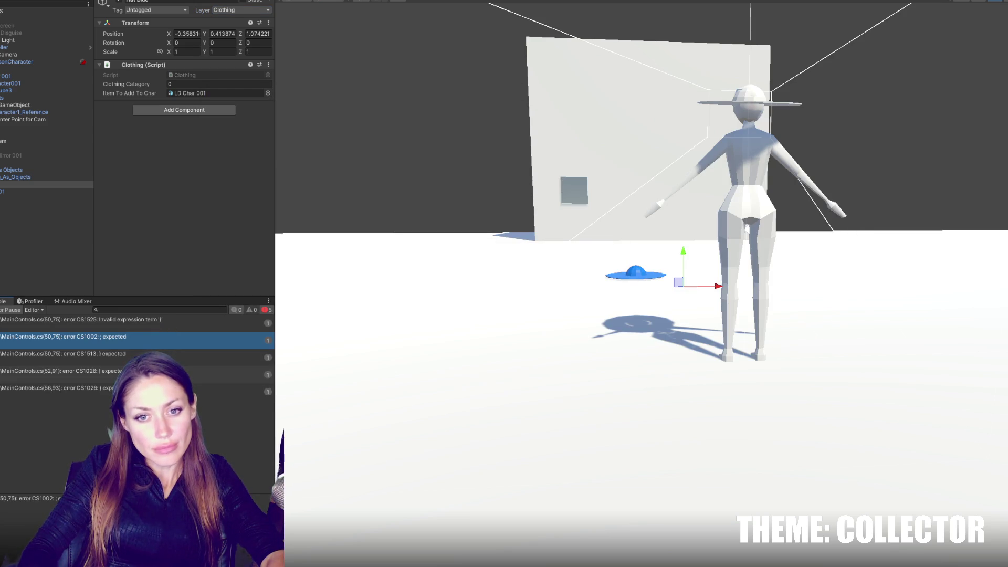
key(alt+Tab)
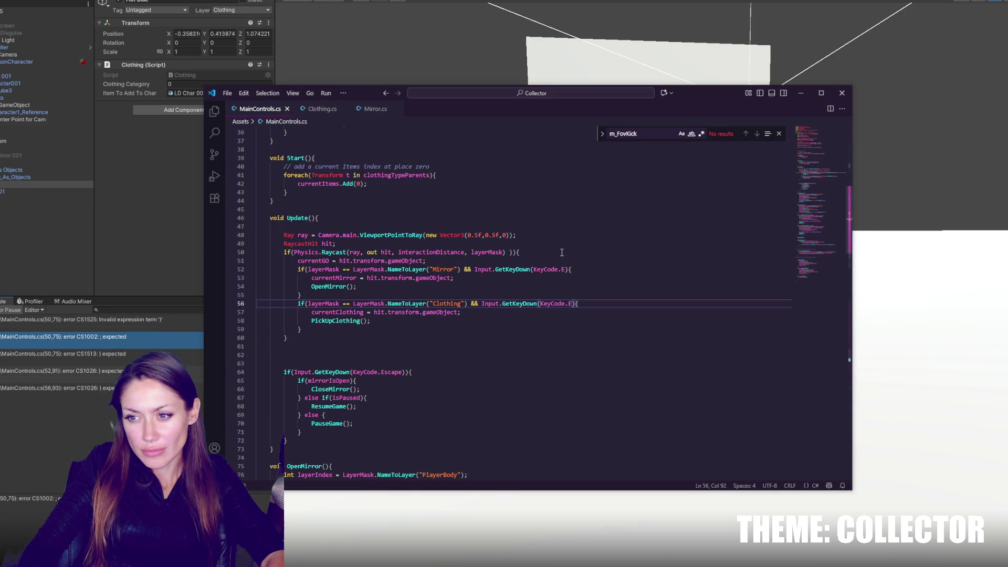
text())
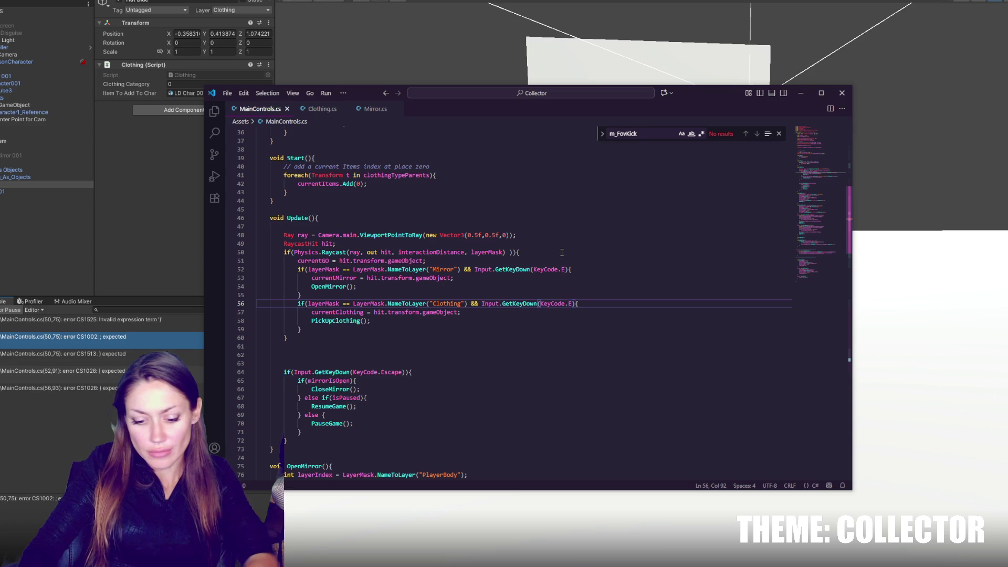
click(566, 270)
text())
click(512, 252)
key(BackSpace)
key(BackSpace)
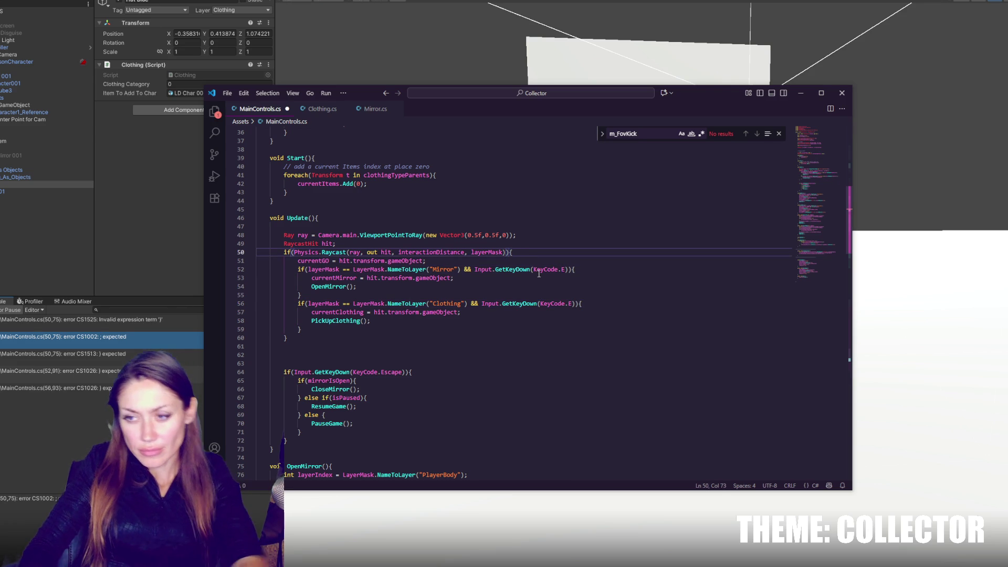
key(ctrl+s)
click(182, 266)
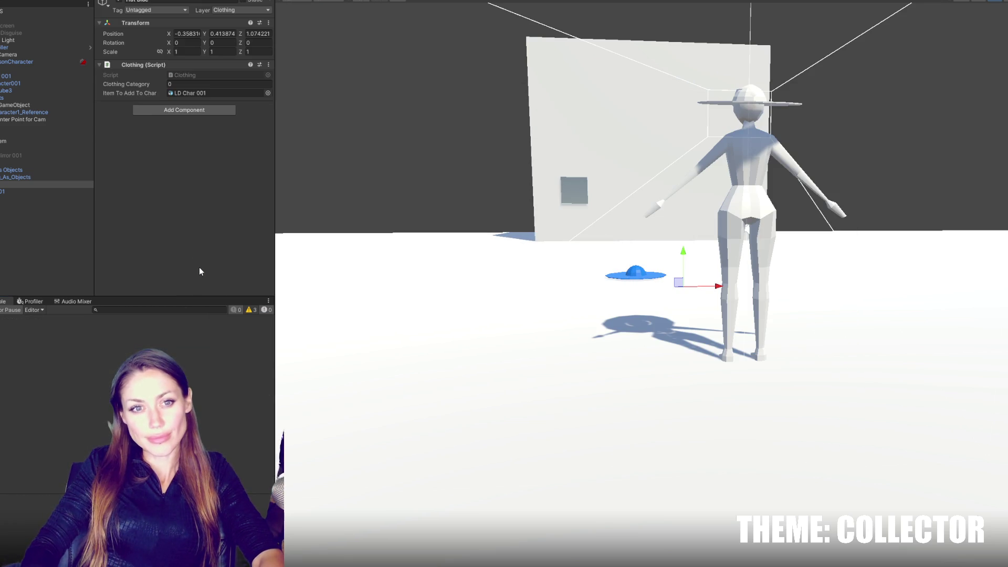
click(52, 247)
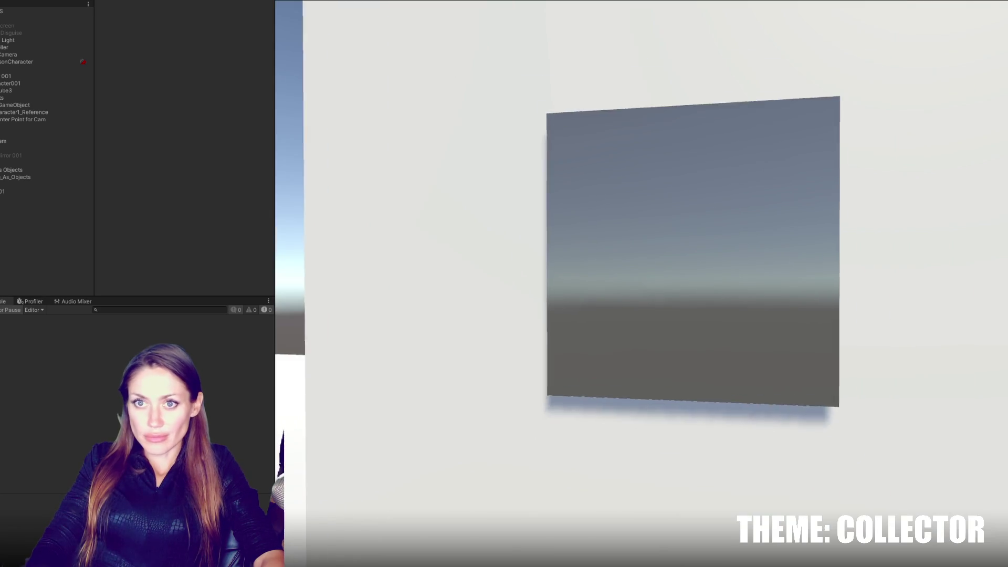
key(Escape)
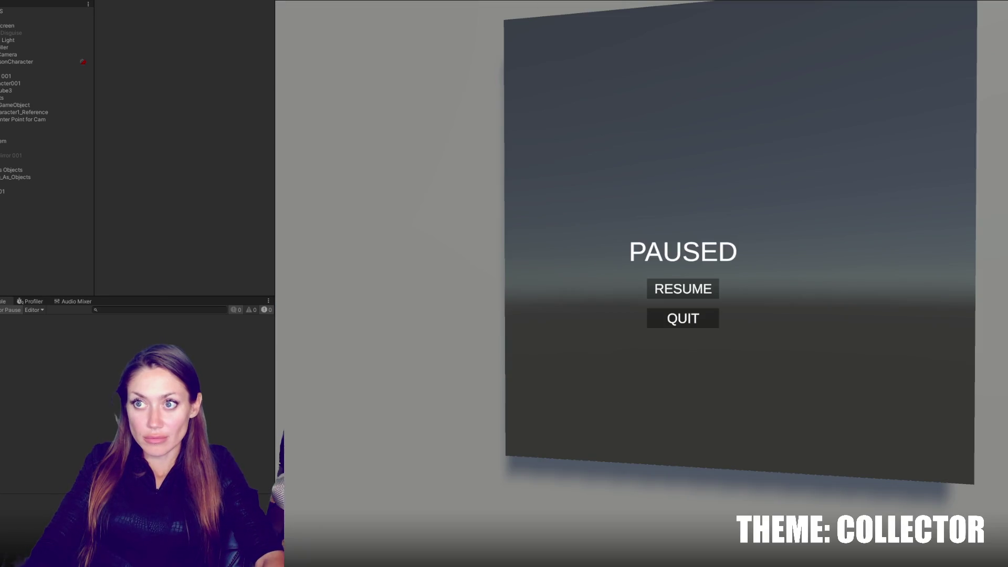
key(ctrl+p)
click(21, 184)
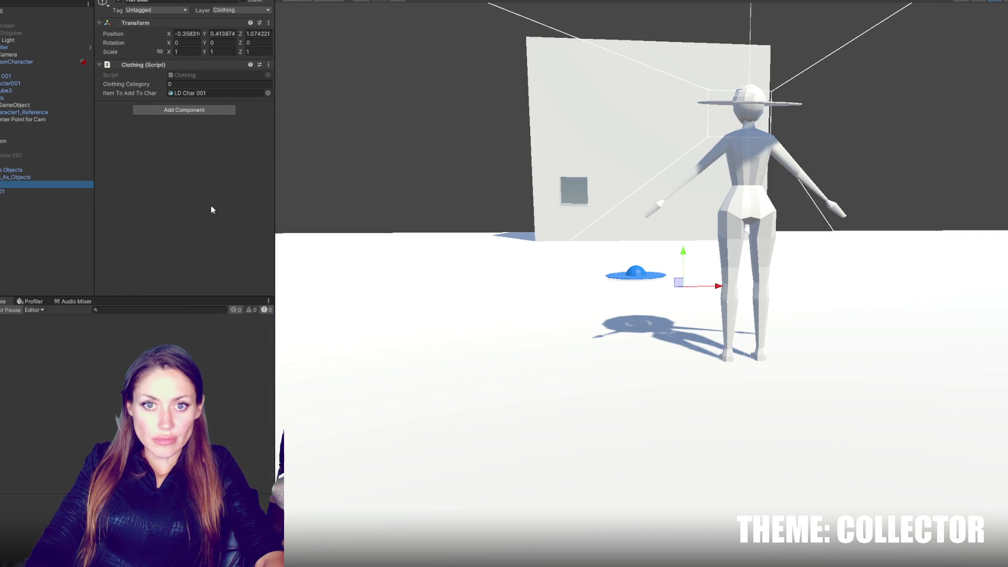
- Confirm the mirror object is on the Mirror layer and inspect its Box Collider and cube mesh
click(574, 190)
click(242, 10)
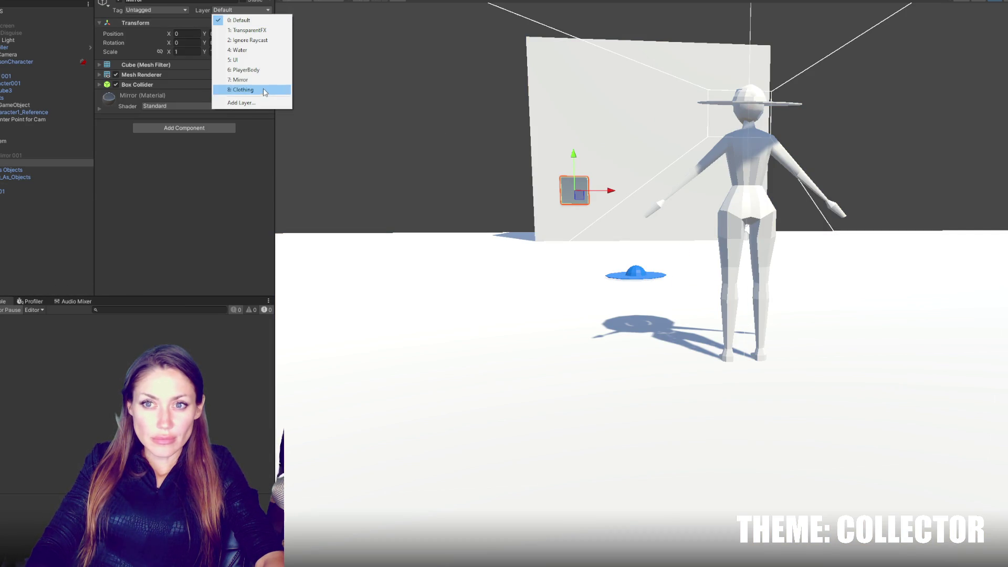
click(32, 148)
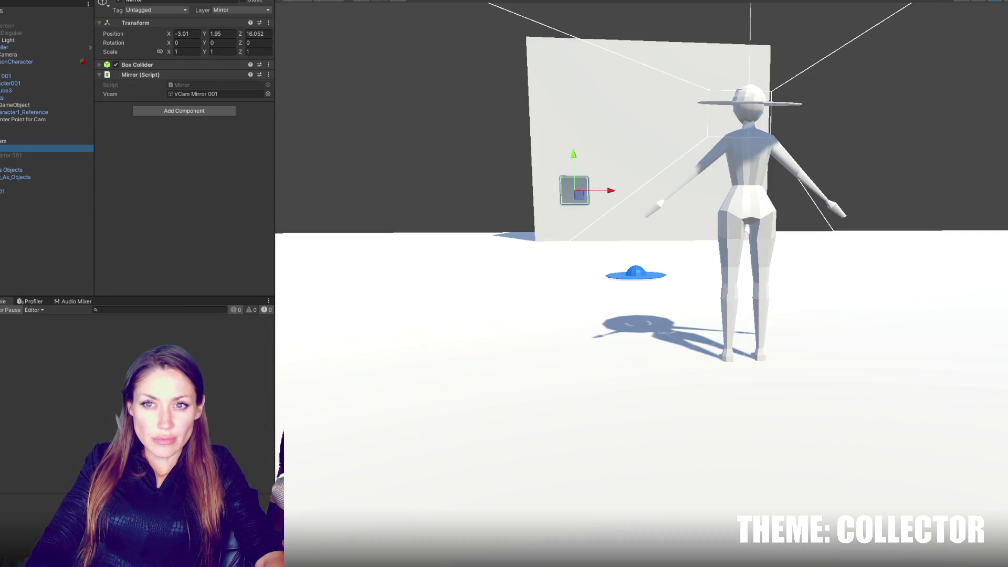
click(141, 63)
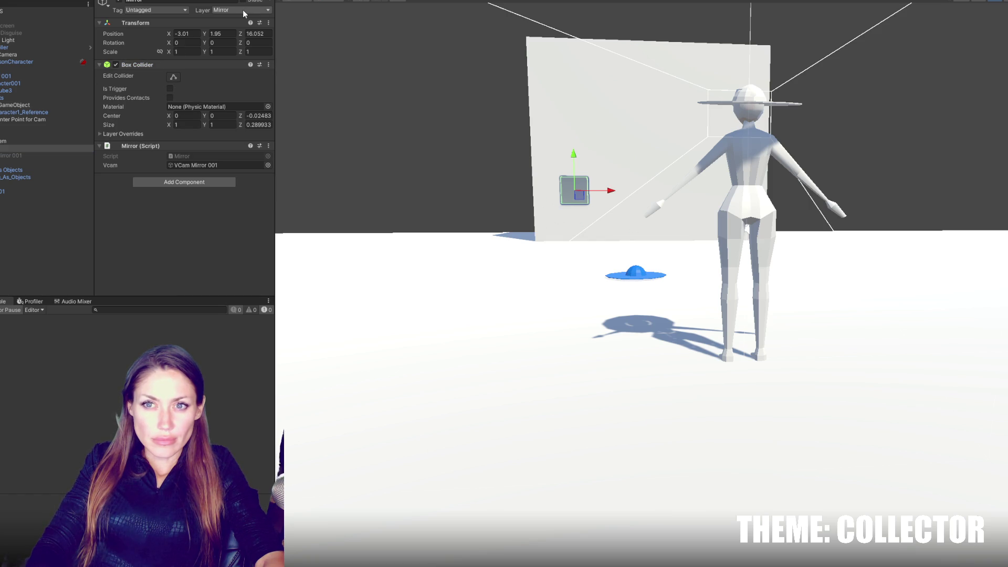
click(53, 163)
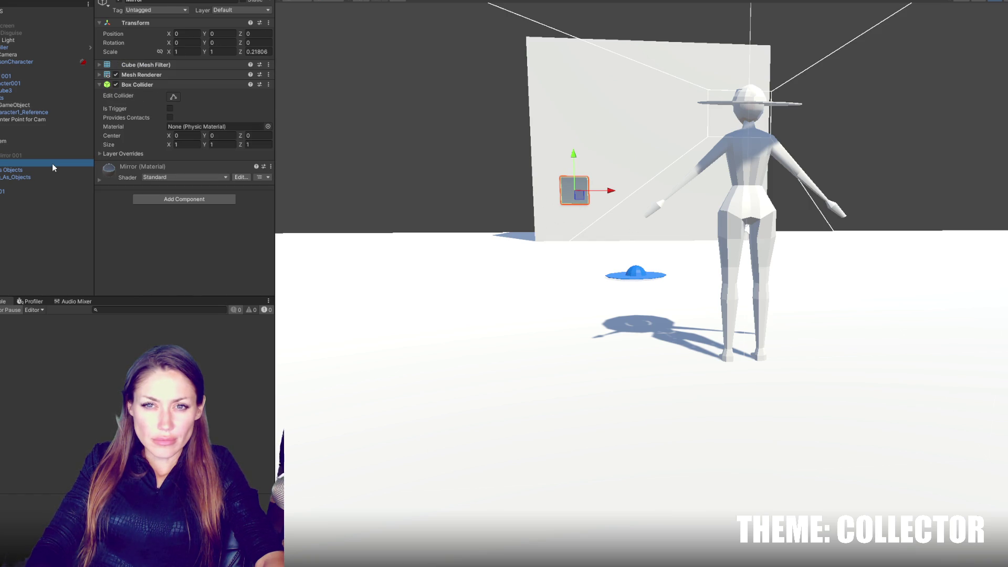
key(alt+Tab)
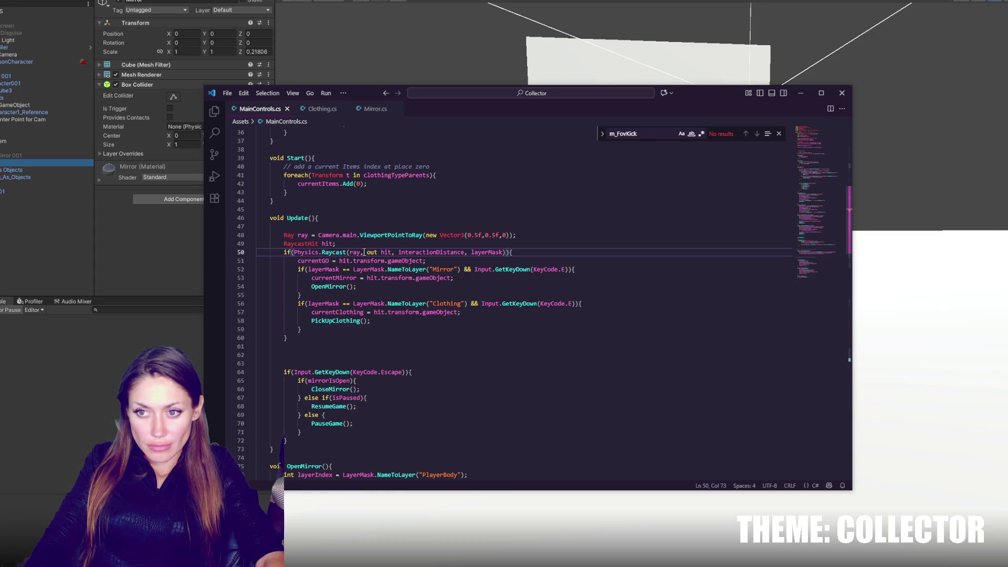
- Prefix layerMask with 'currentGO.' in the Mirror and Clothing conditions, save, and check Unity's compile error
double_click(326, 260)
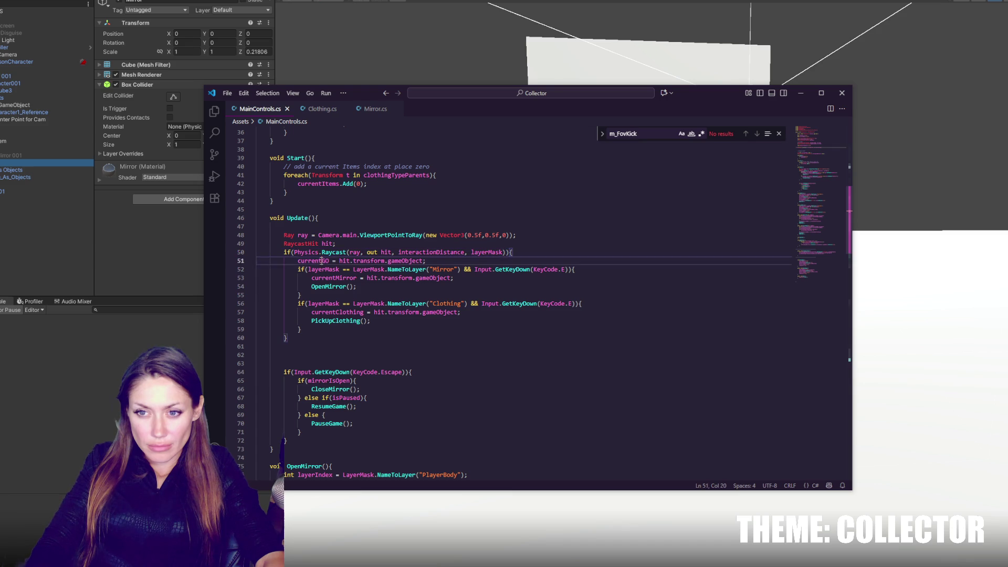
key(ctrl+c)
click(309, 269)
key(ctrl+v)
text(.)
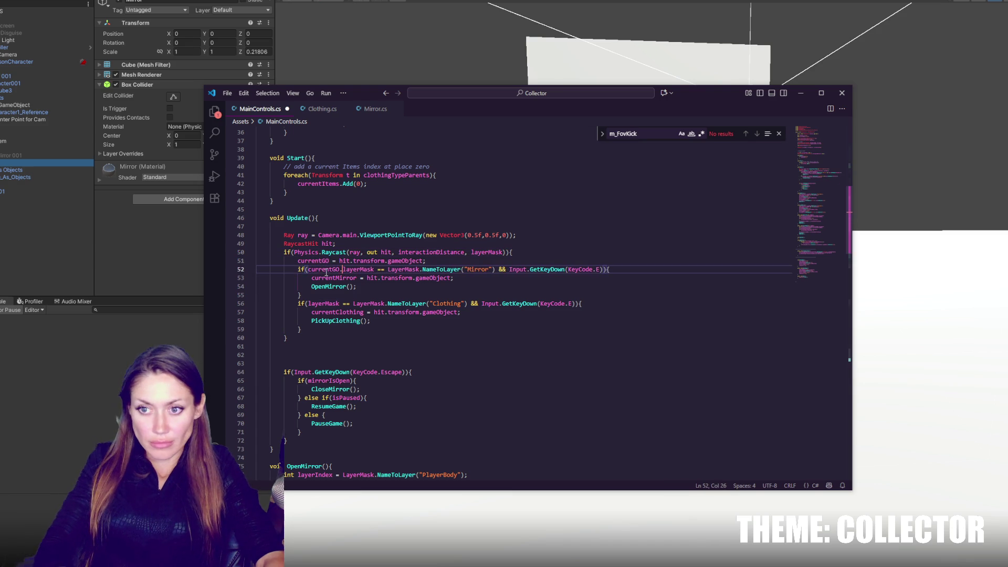
click(307, 304)
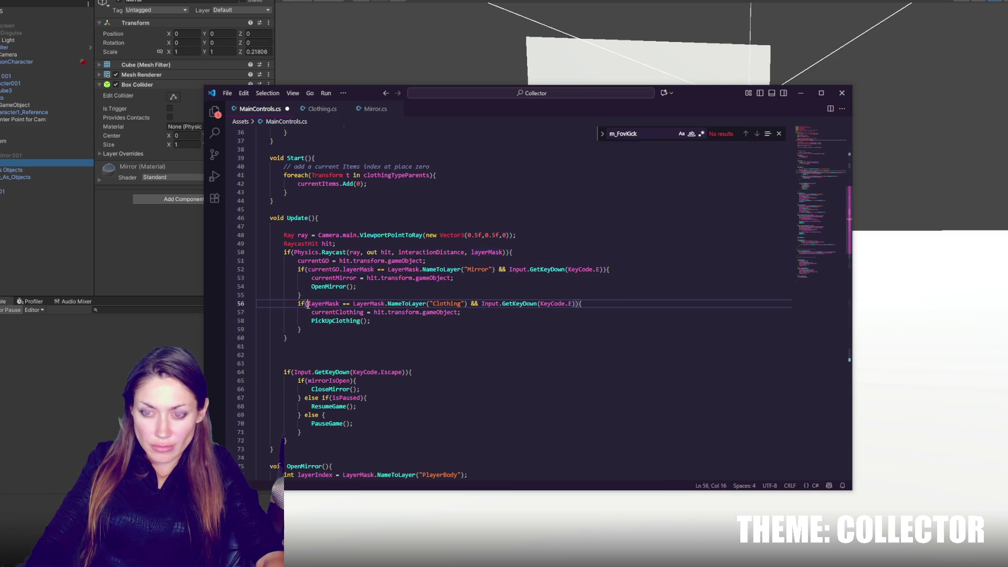
key(ctrl+v)
text(.)
key(ctrl+s)
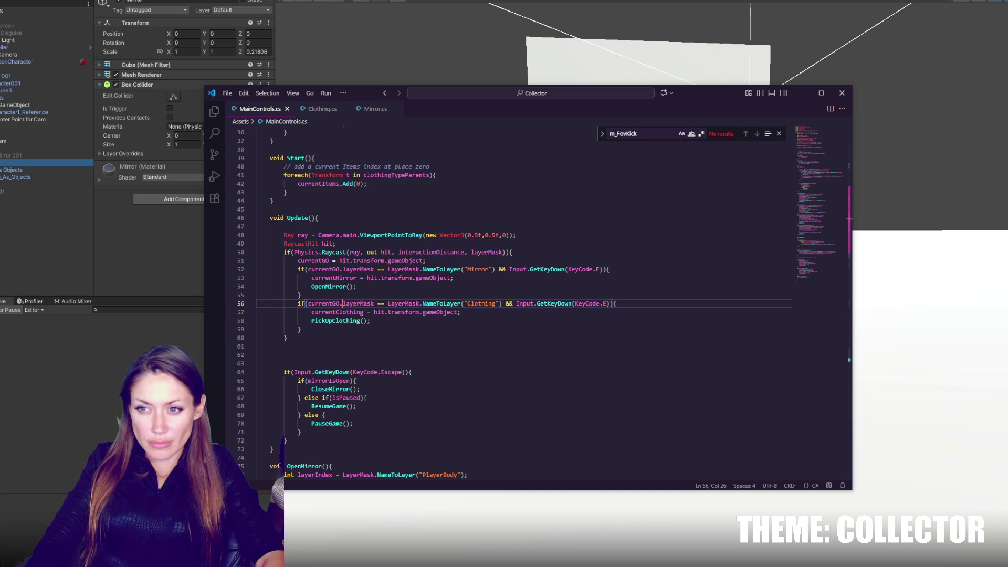
key(alt+Tab)
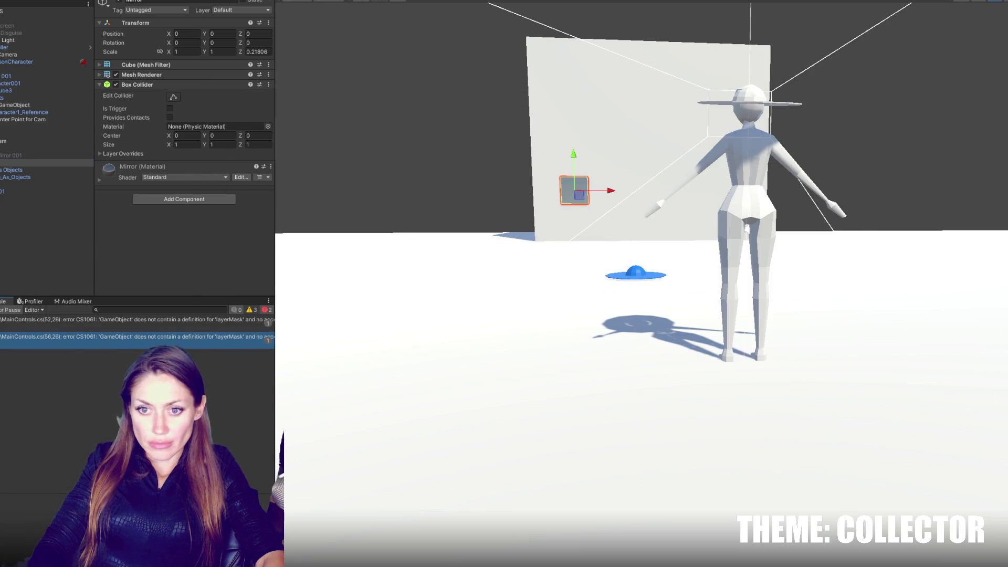
double_click(155, 322)
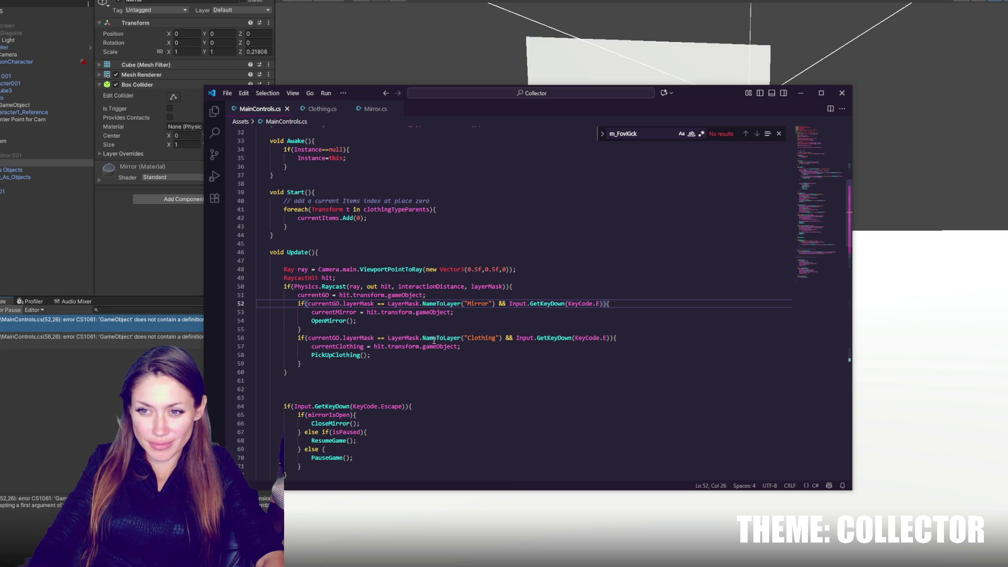
- Rewrite the Mirror condition to compare currentGO.layer with the Mirror layer
drag(388, 304, 459, 304)
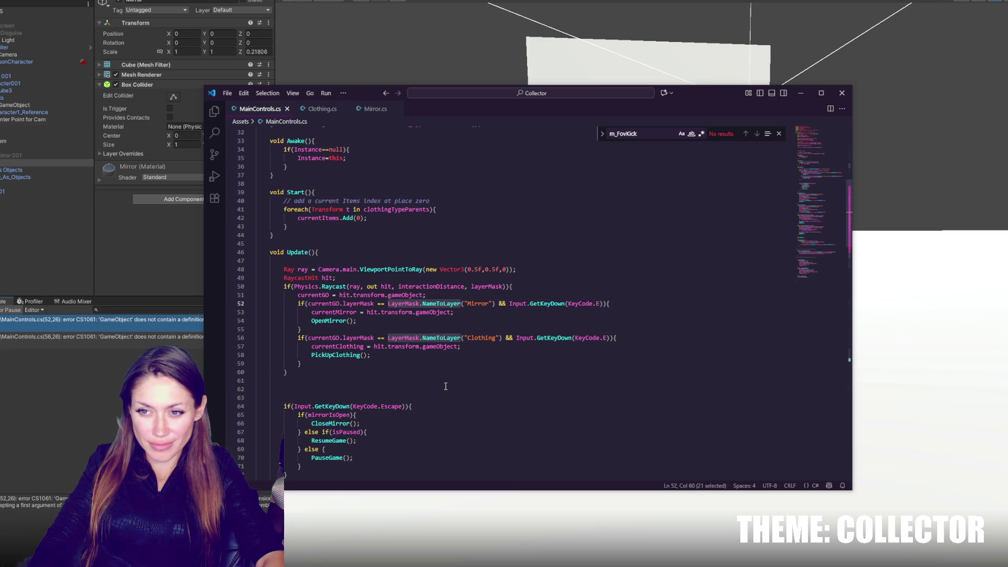
double_click(346, 303)
key(BackSpace)
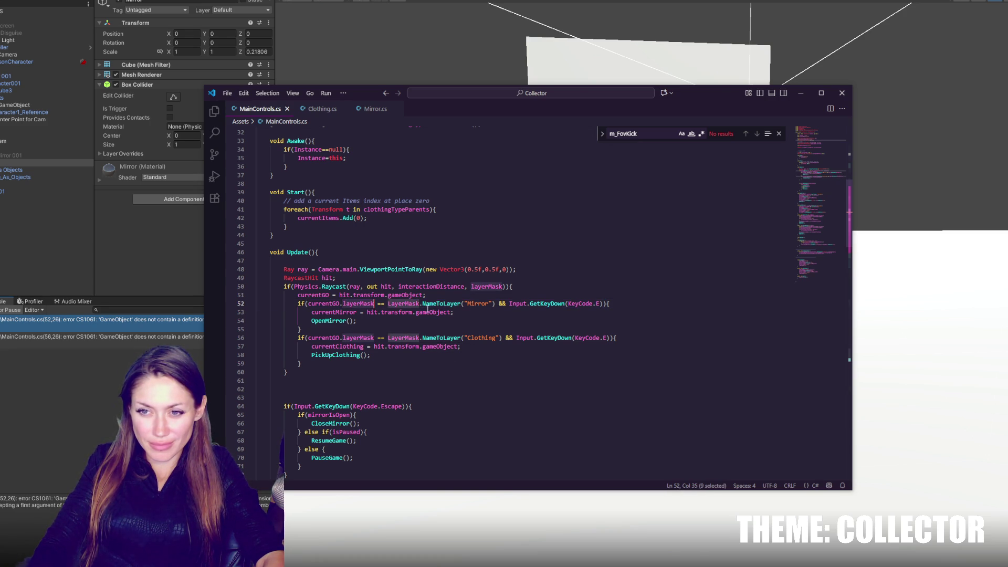
text(layerToName()
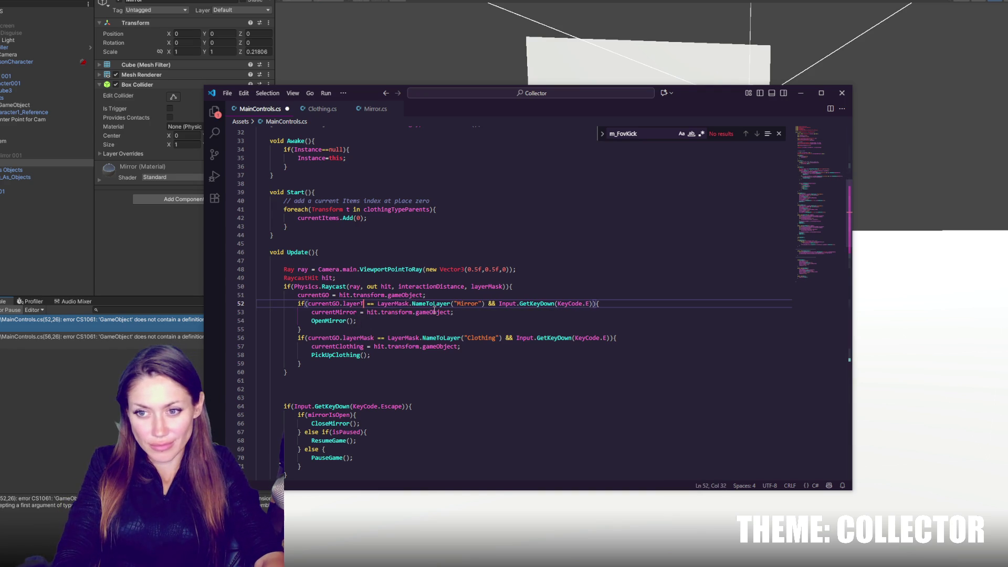
text("M)
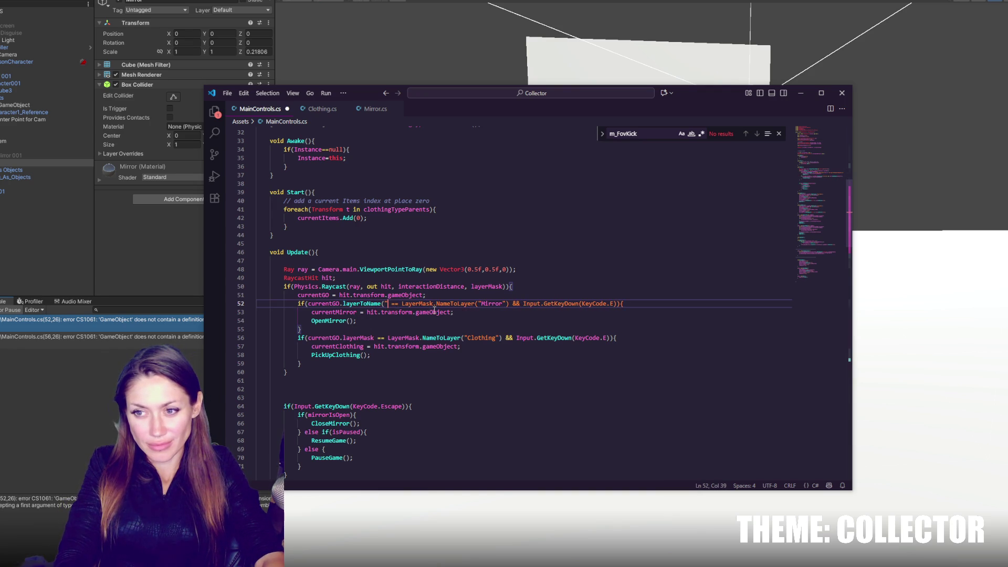
key(BackSpace)
key(BackSpace)
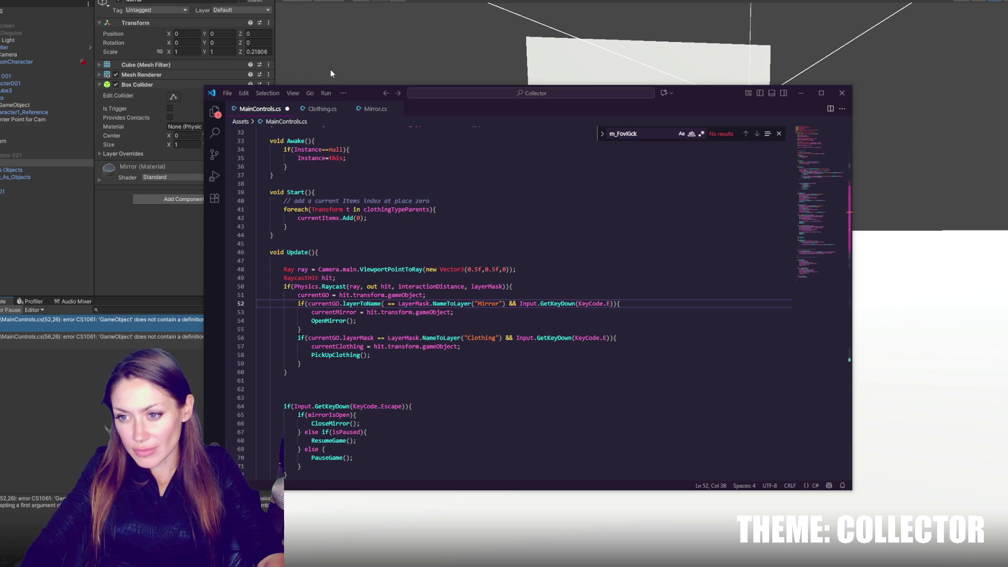
key(Down)
key(Down)
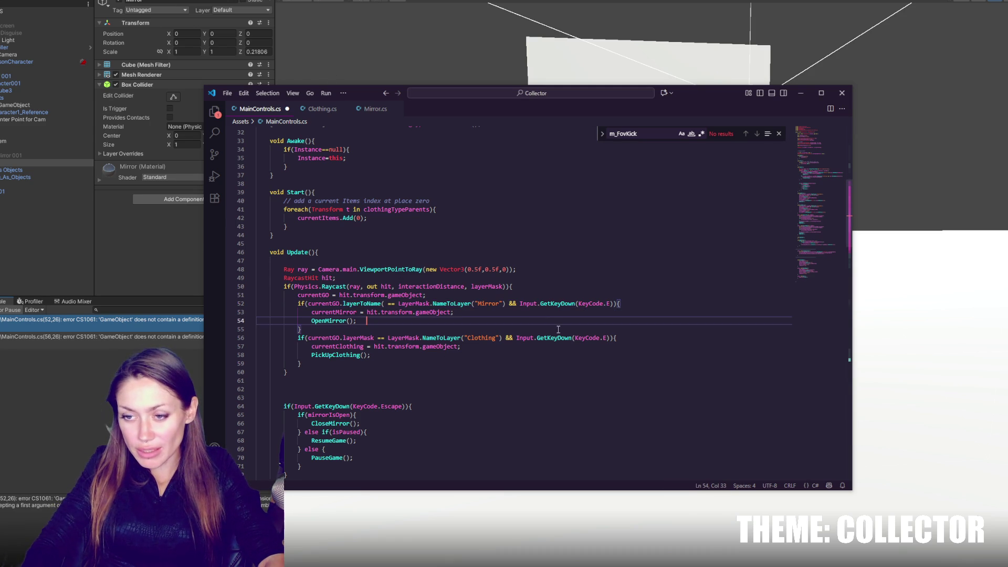
click(479, 298)
key(Return)
text(if()
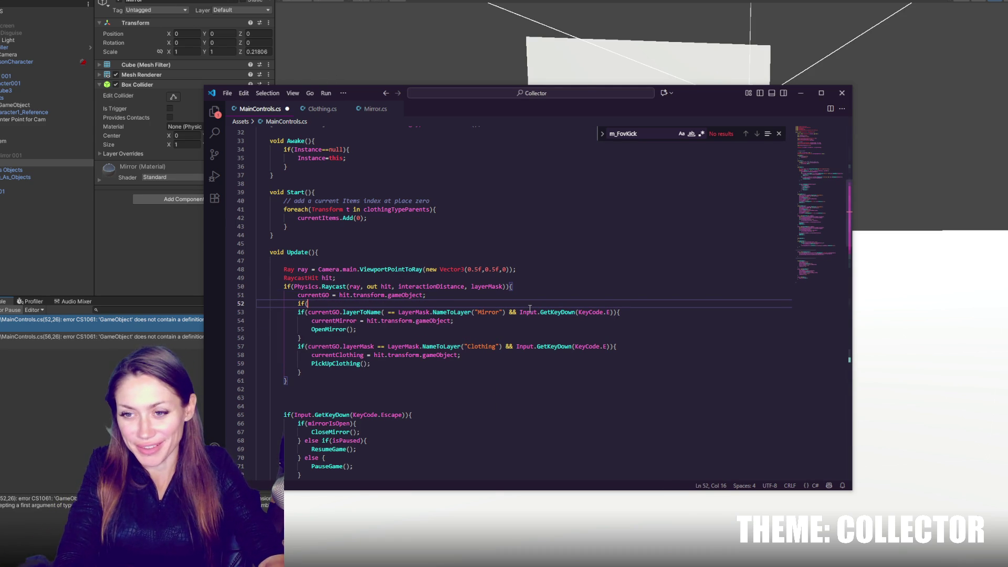
text(currentGO)
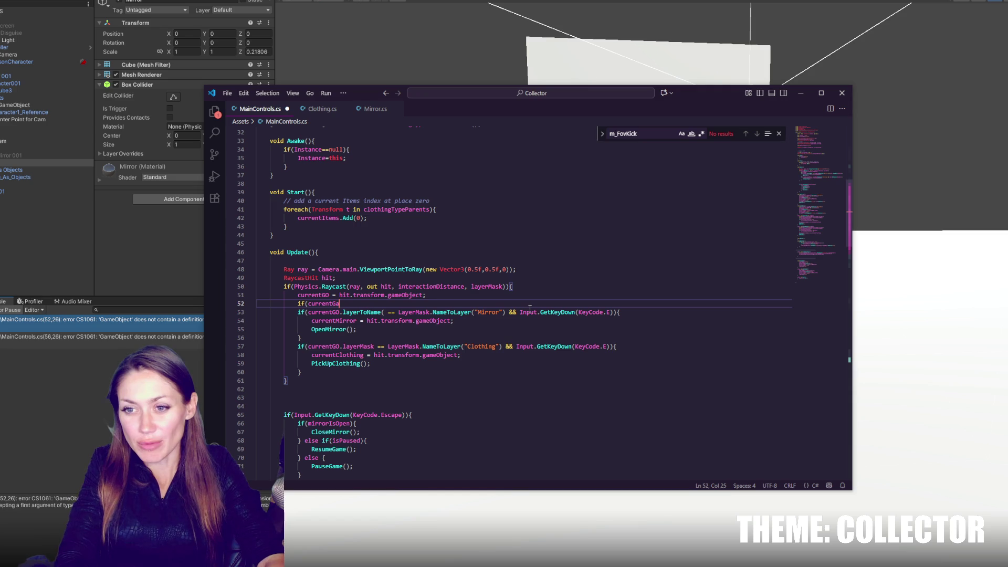
text(.)
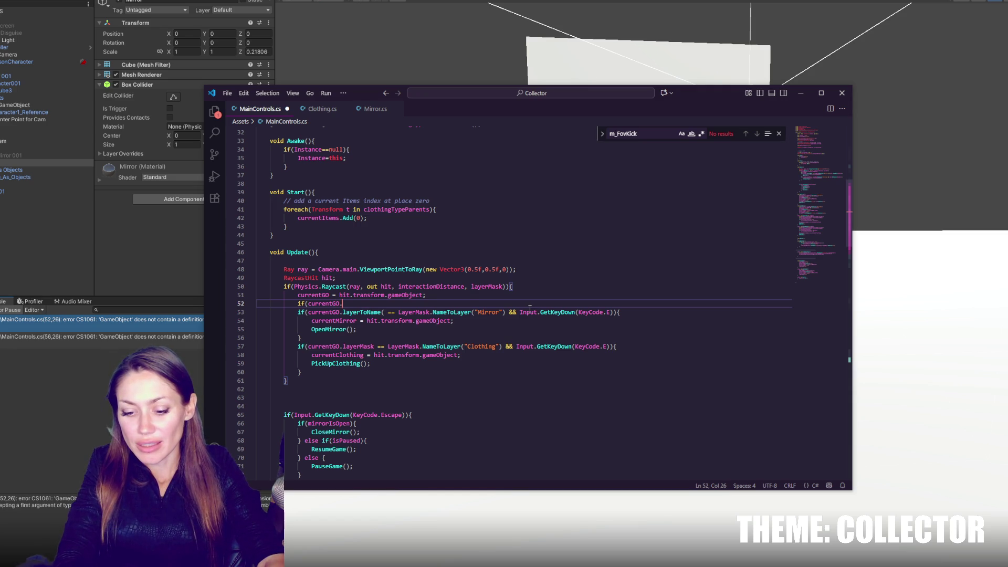
text(layer ==)
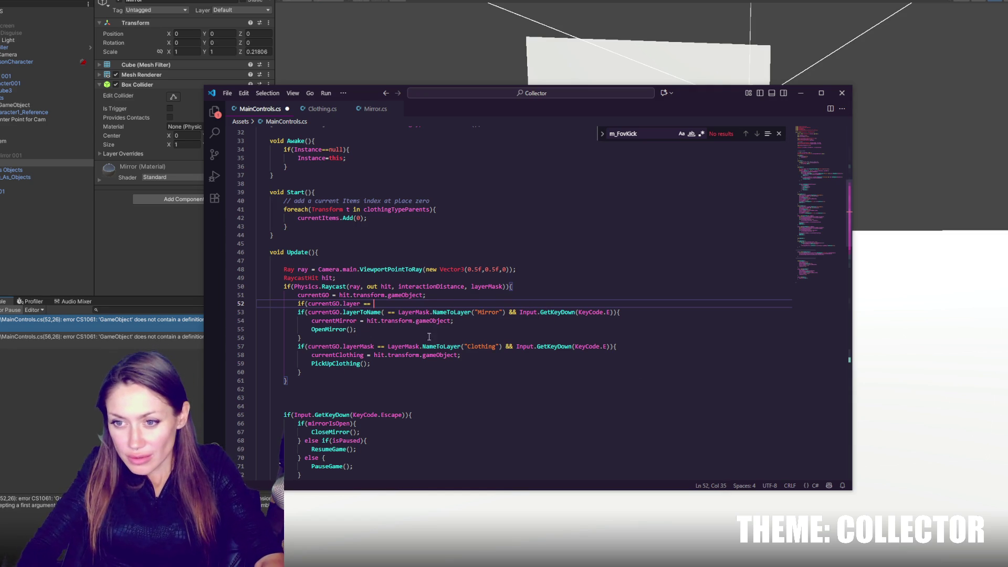
mouse_move(309, 304)
mouse_down()
mouse_move(381, 312)
mouse_move(308, 312)
mouse_up()
key(BackSpace)
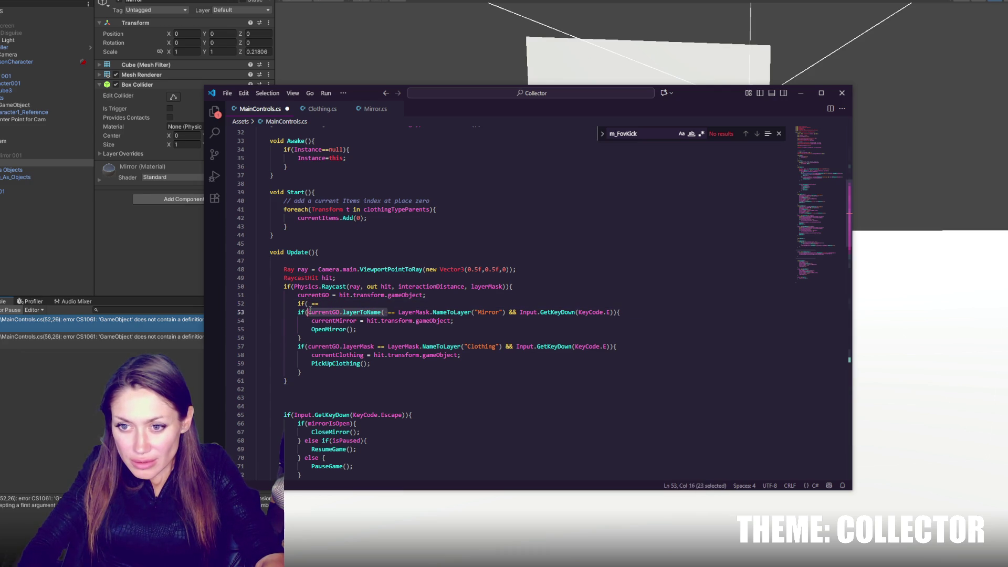
key(ctrl+z)
key(ctrl+z)
key(ctrl+z)
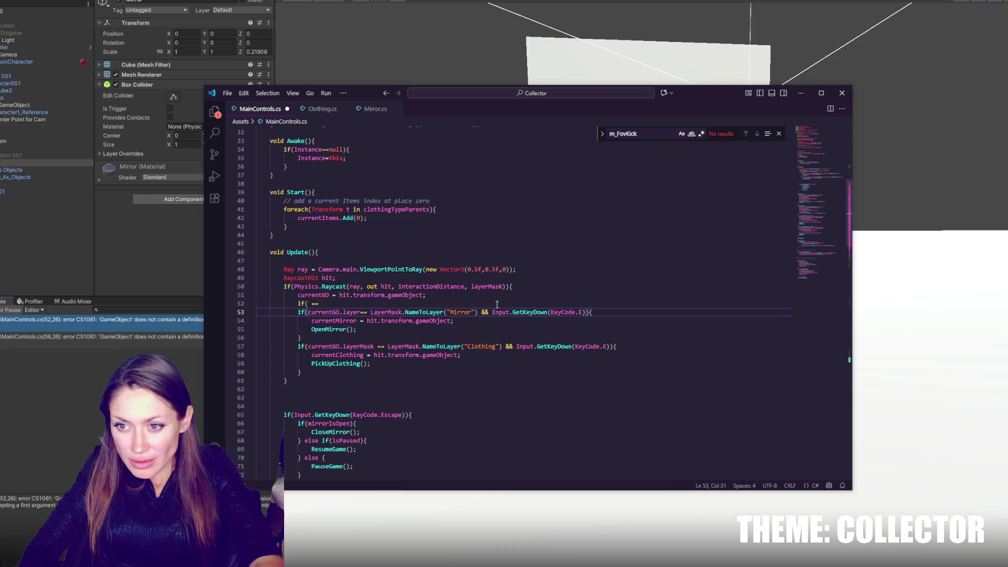
- Replace layerMask with layer in the Clothing condition and recompile in Unity
double_click(372, 338)
text(layer)
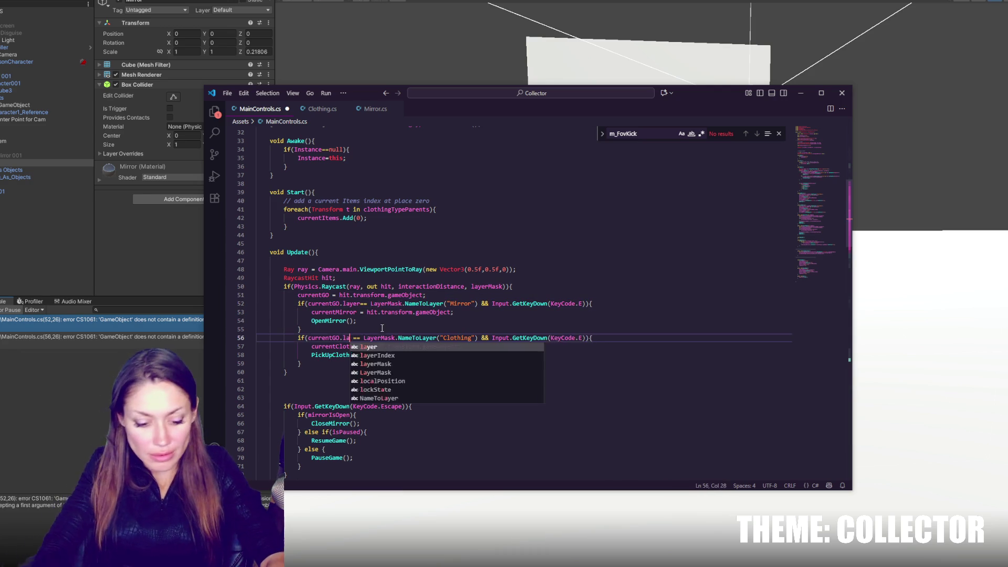
click(84, 380)
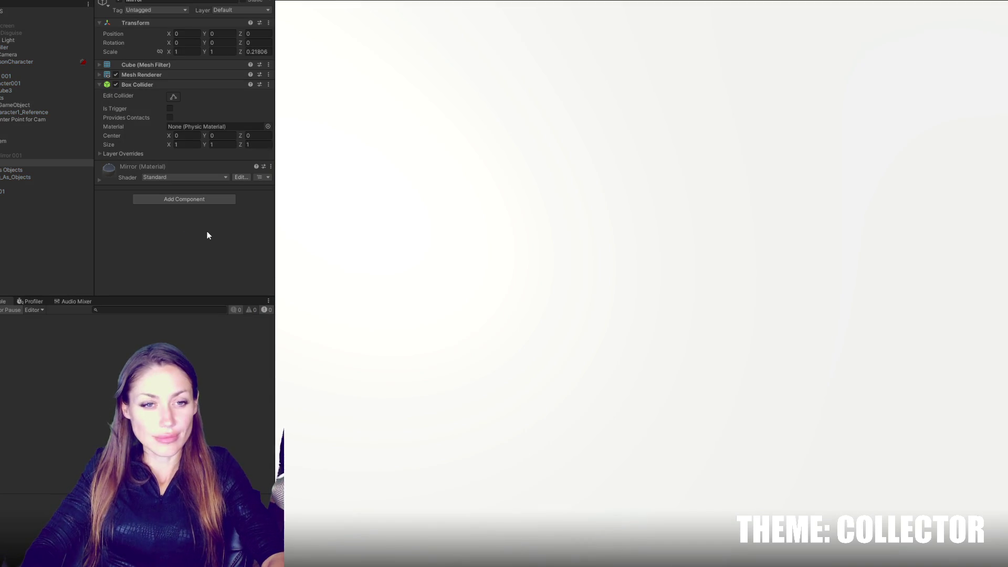
- Walk the player toward the mirror in play mode, then stop and reopen MainControls.cs
key(w)
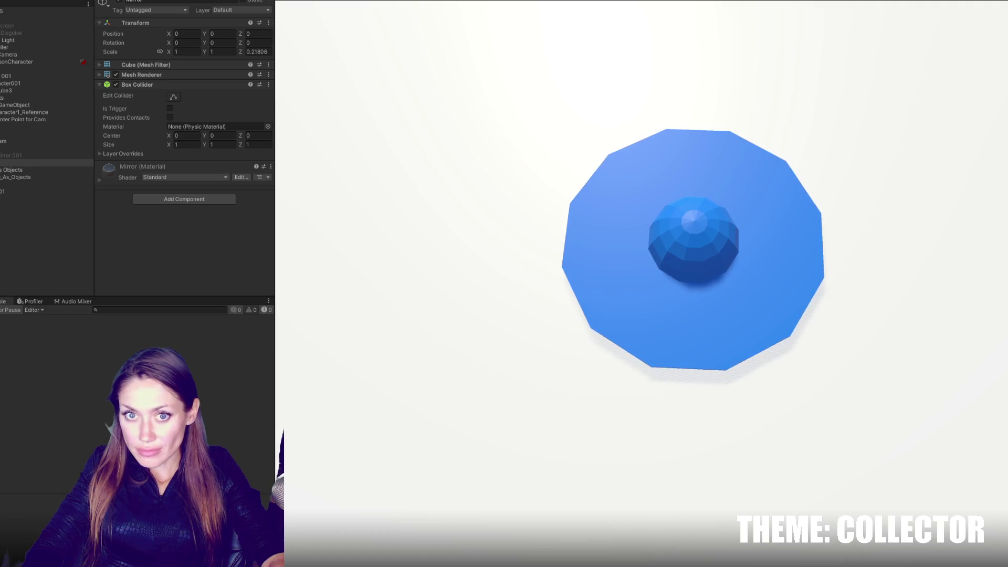
key(Escape)
click(497, 1)
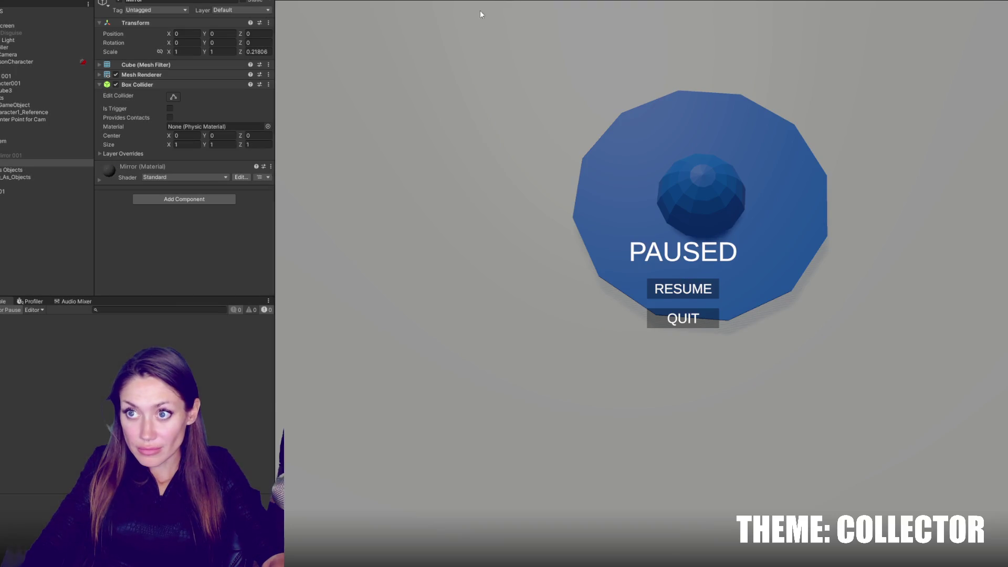
key(alt+Tab)
click(408, 345)
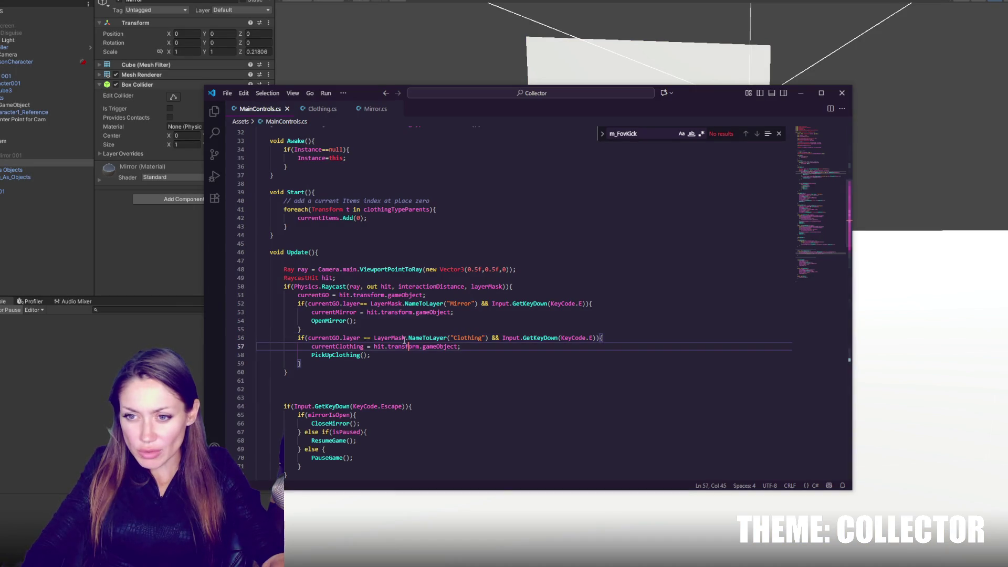
- Add Debug.Log("pick up clothing"); inside the PickUpClothing method and save
double_click(336, 355)
key(ctrl+f)
click(756, 134)
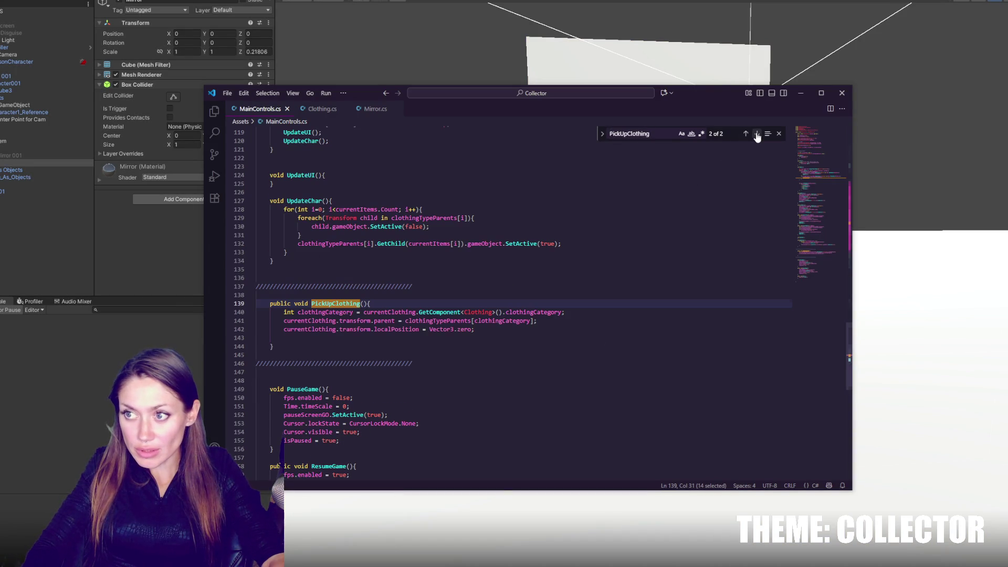
key(End)
key(Return)
text(D)
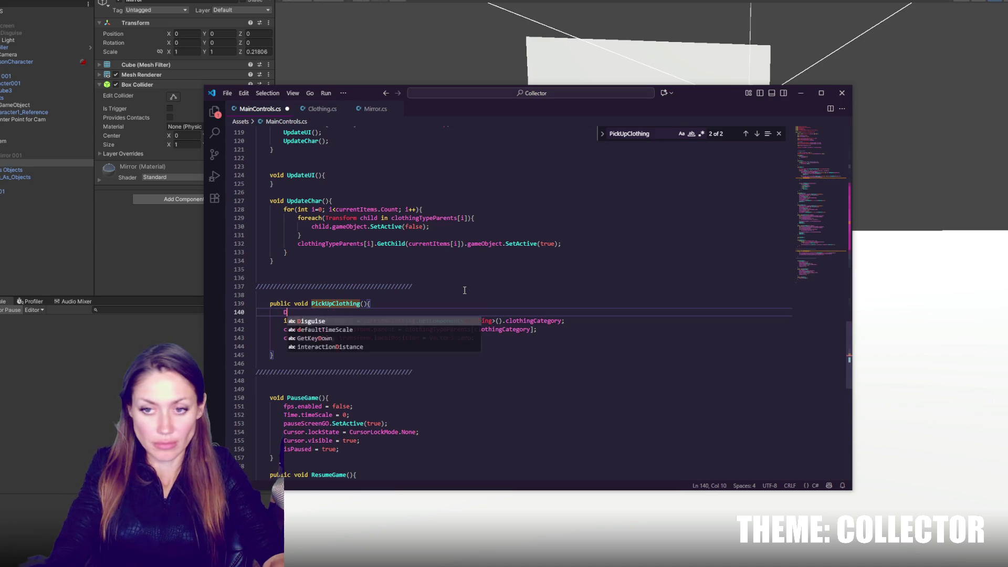
text(ebug.Log("pick u)
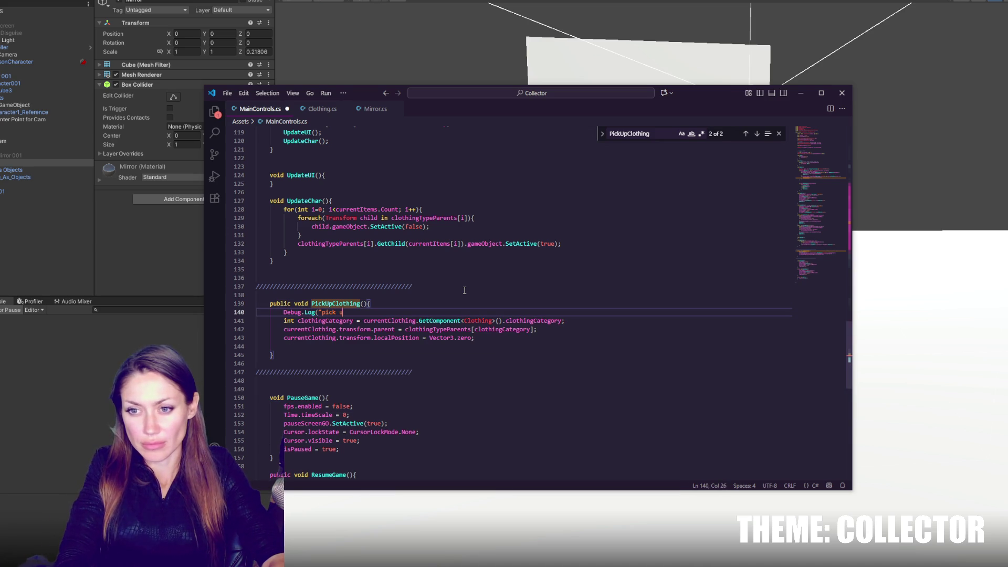
text(p clothing");)
key(ctrl+s)
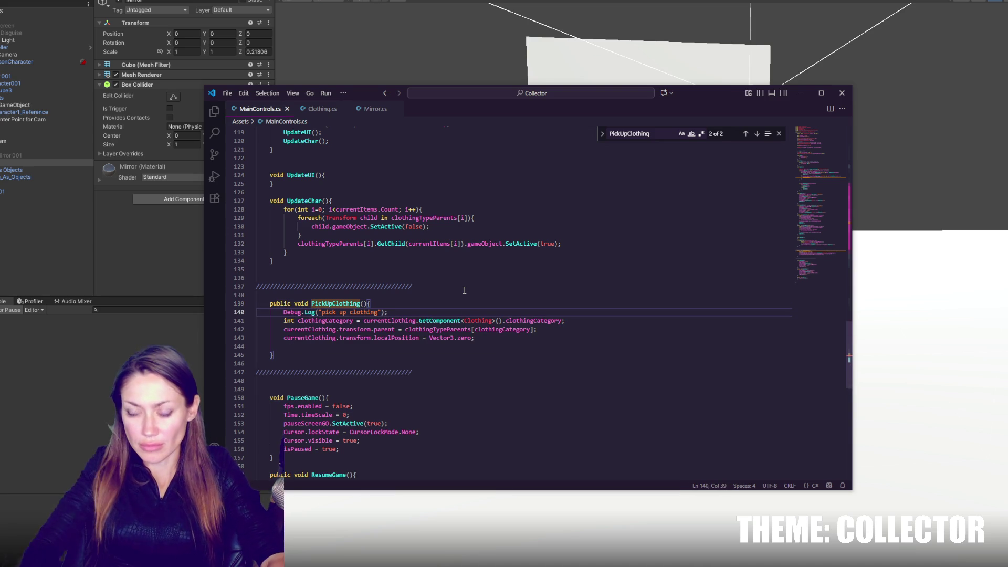
- Add Destroy(currentClothing); as the last statement of PickUpClothing, save, and recompile in Unity
key(Up)
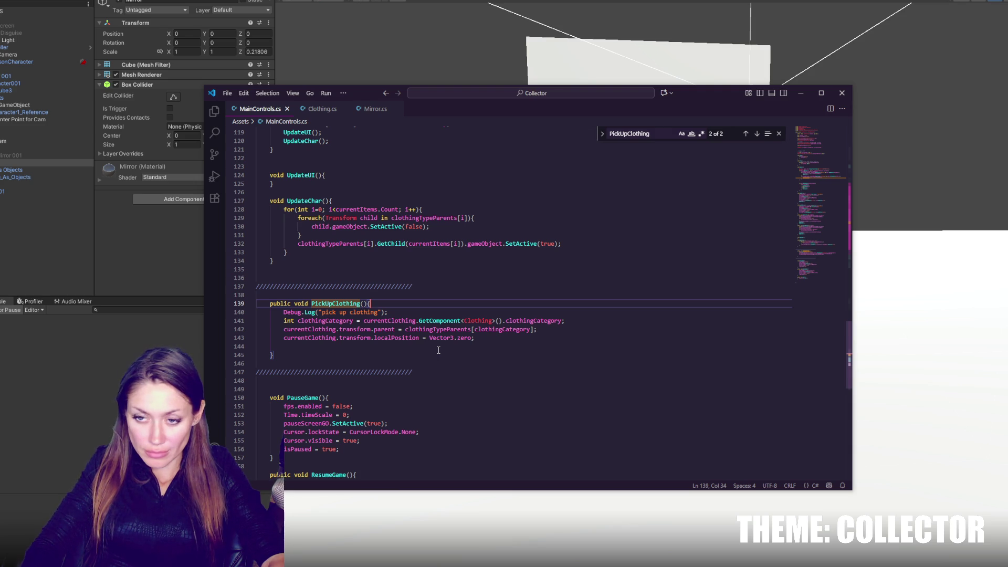
key(Return)
text(currentClothing)
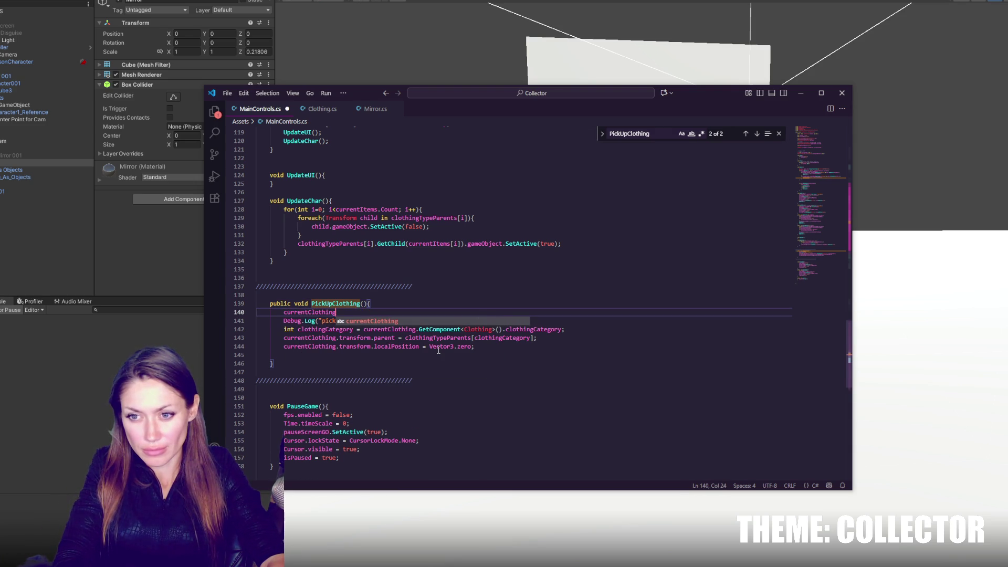
text();)
click(284, 312)
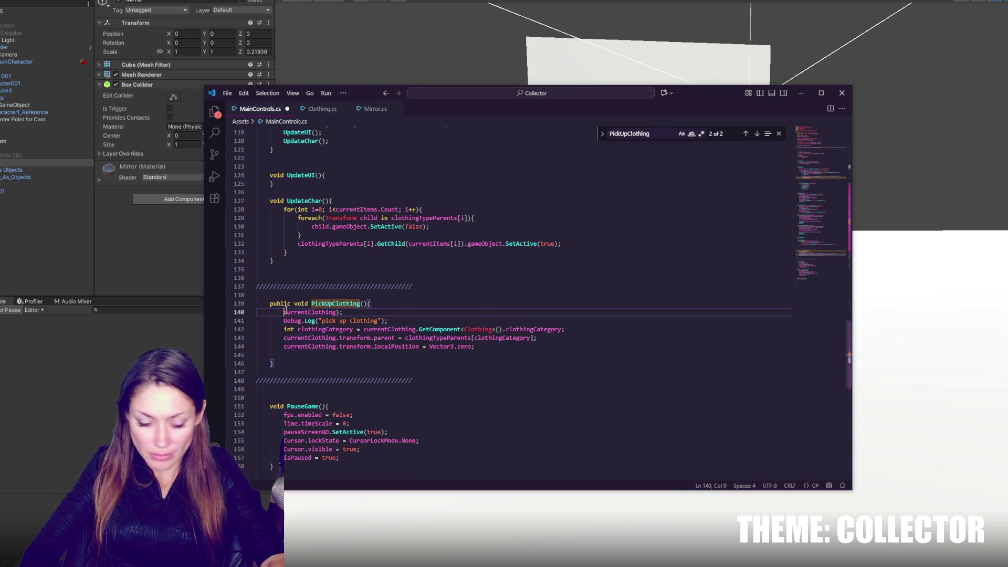
text(Destroy()
key(ctrl+s)
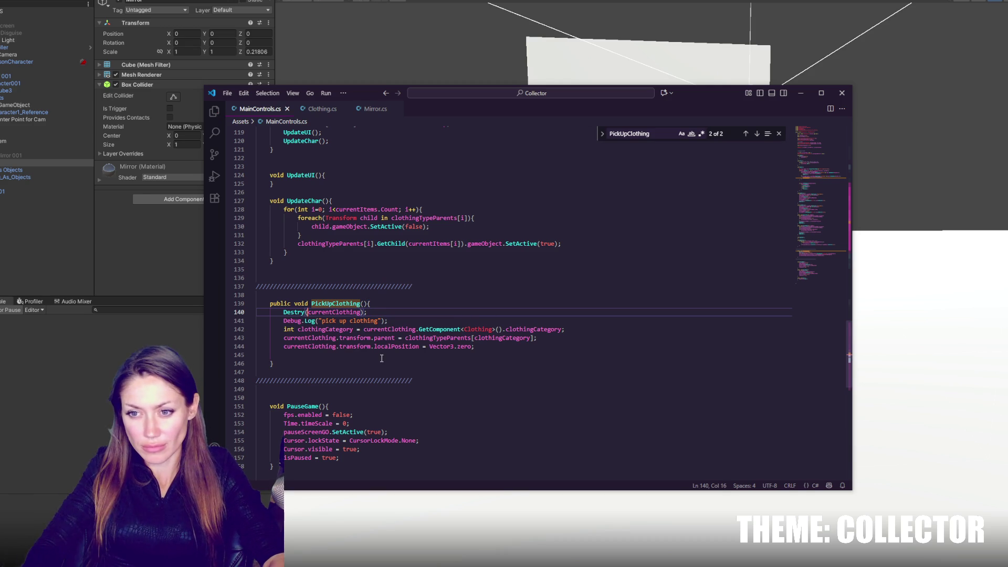
drag(398, 312, 383, 303)
key(BackSpace)
click(508, 338)
key(ctrl+v)
key(ctrl+s)
key(alt+Tab)
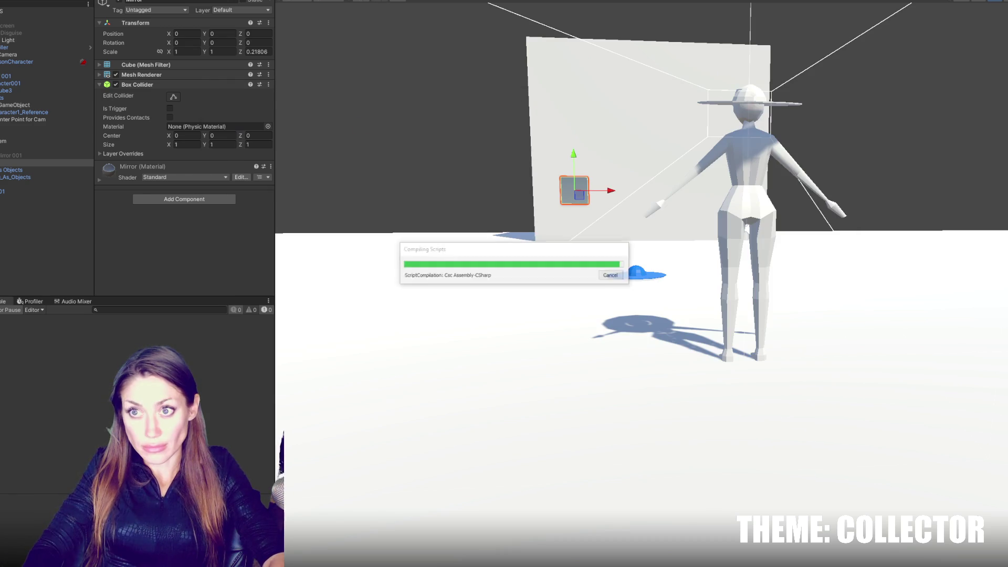
- Correct the misspelled 'Destry' to 'Destroy' in PickUpClothing and save
key(ctrl+p)
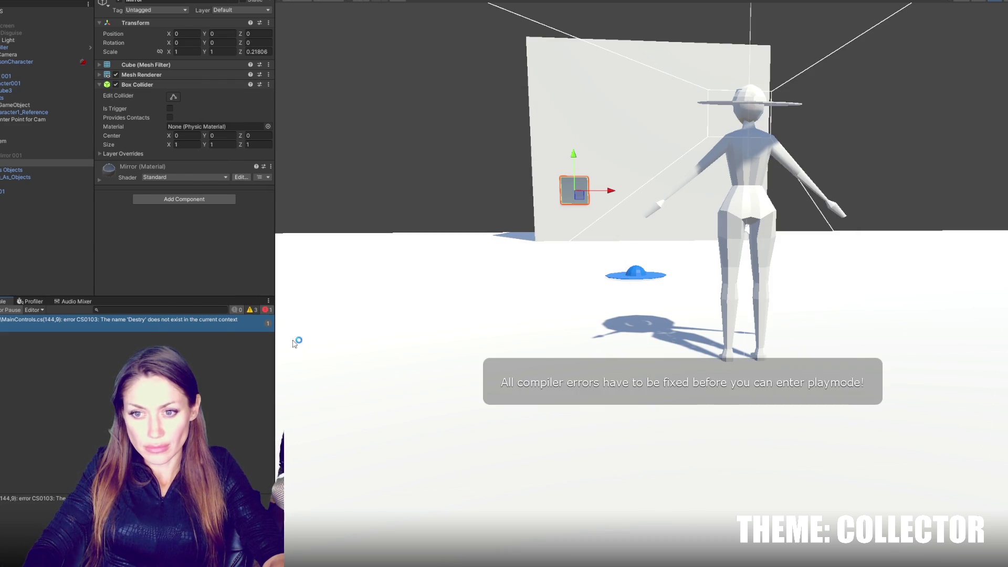
key(alt+Tab)
text(o)
key(ctrl+s)
key(alt+Tab)
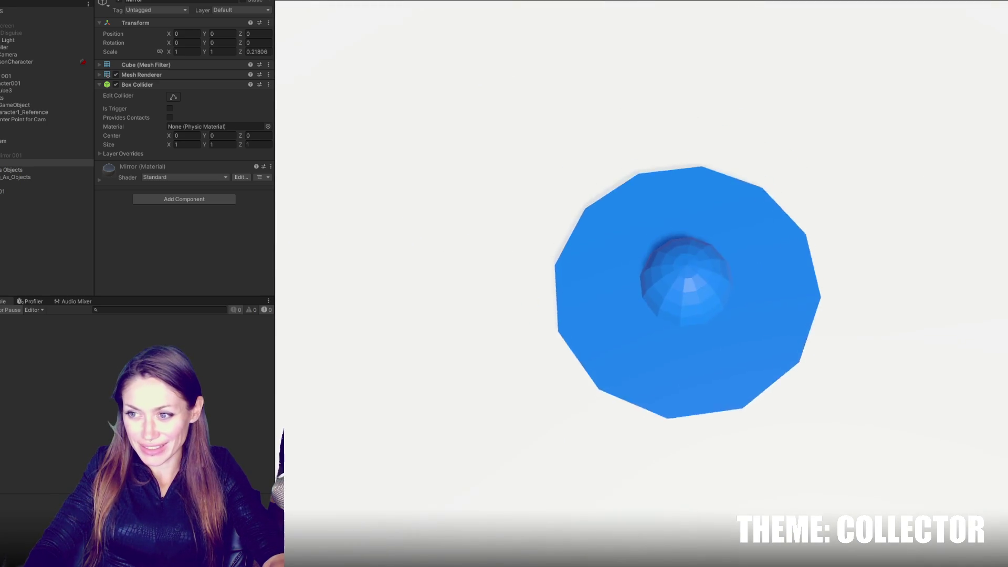
- Pause and stop the play test, then select the Hat Blue object
key(Escape)
key(ctrl+p)
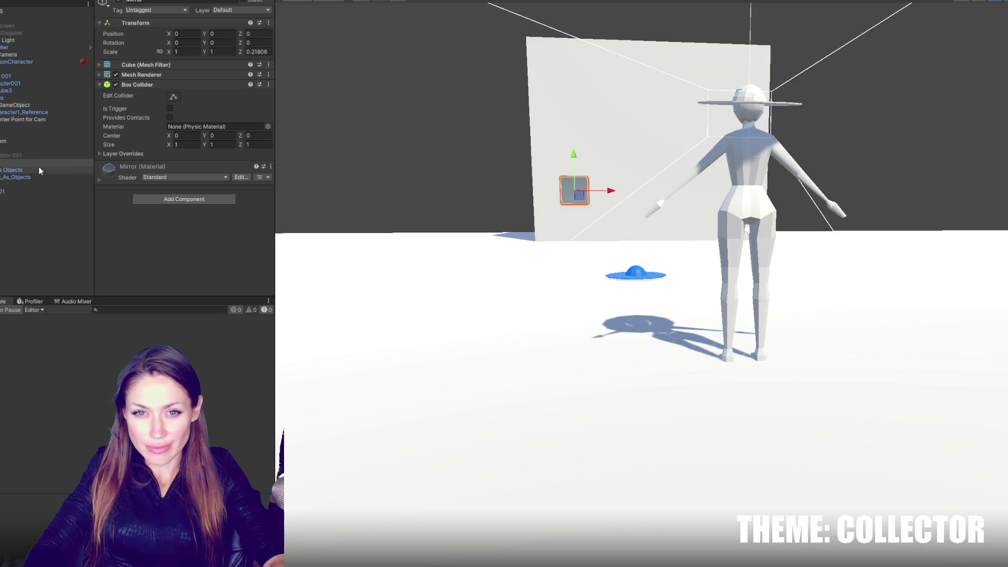
click(30, 184)
- Review the Clothing layer check and currentClothing variable in Update(), then select FPSController in Unity
key(alt+Tab)
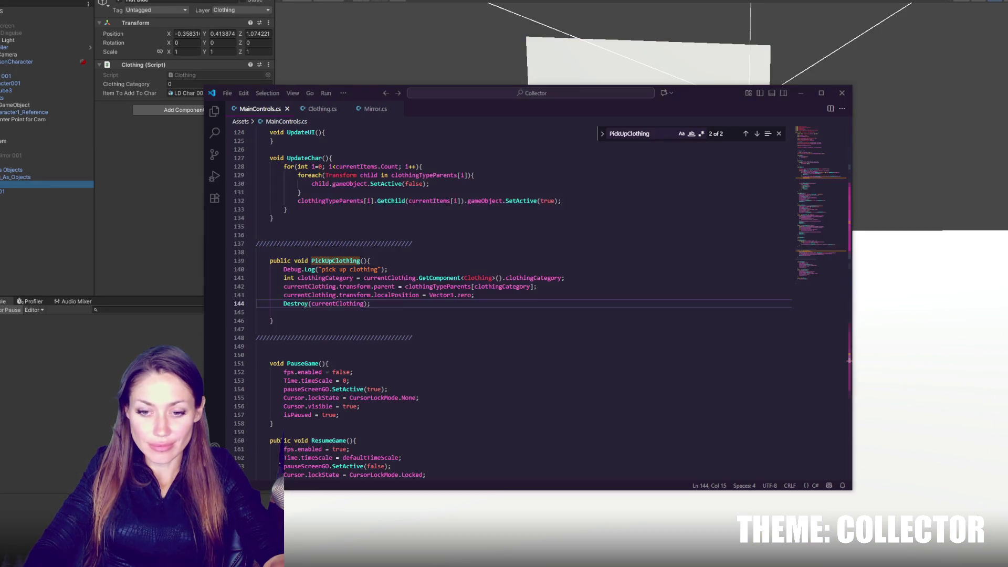
scroll(472, 288, up, 5)
scroll(438, 275, up, 10)
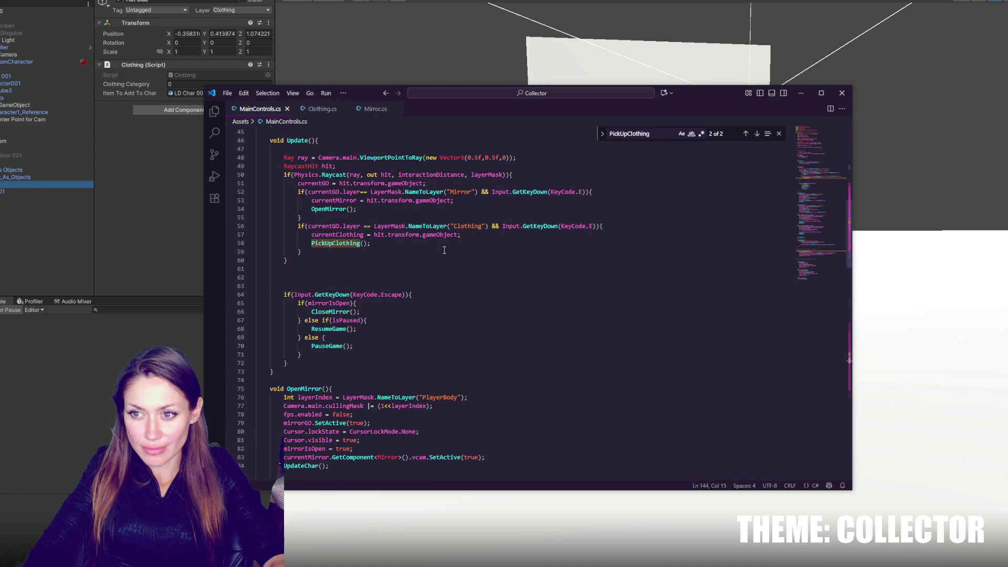
double_click(479, 226)
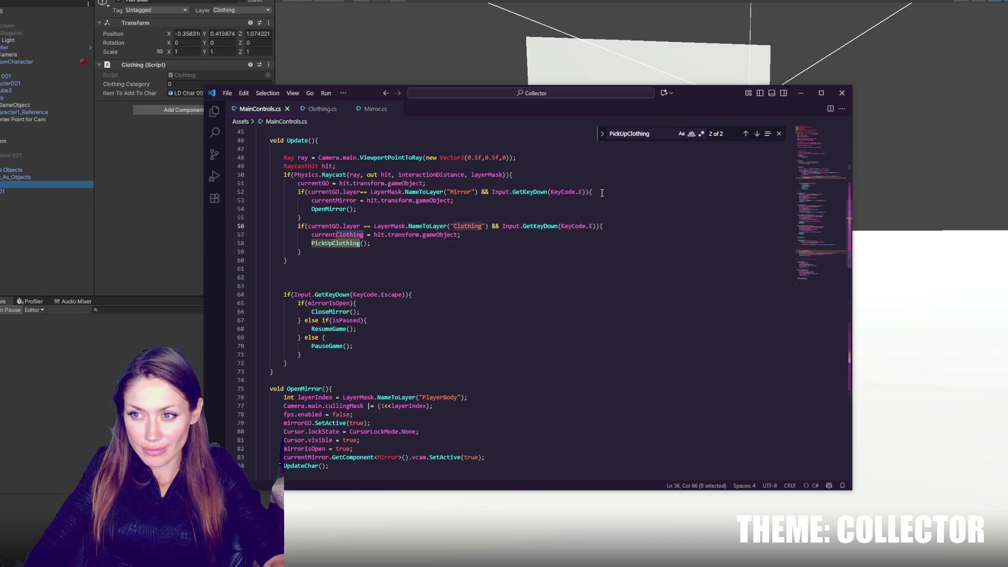
double_click(353, 234)
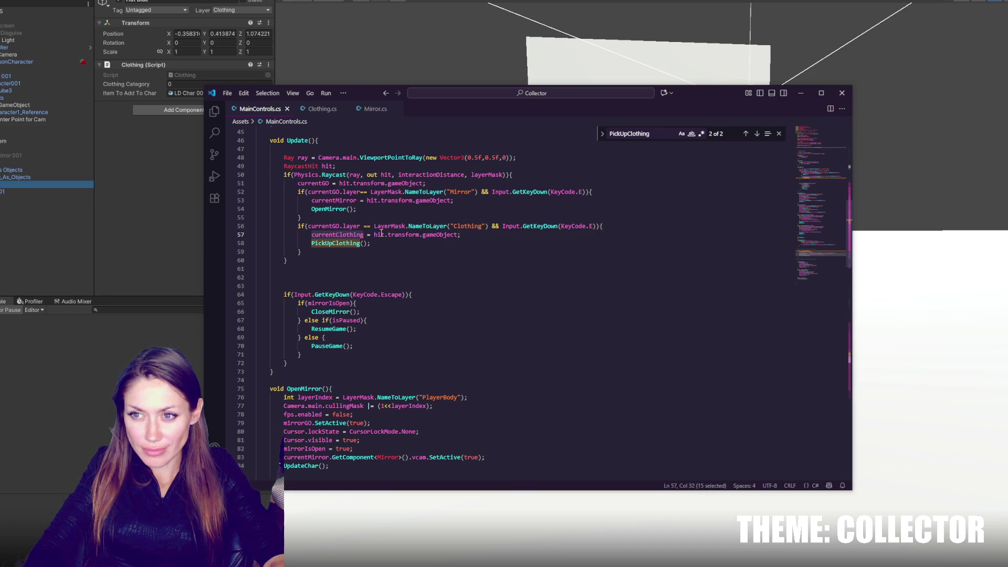
click(20, 48)
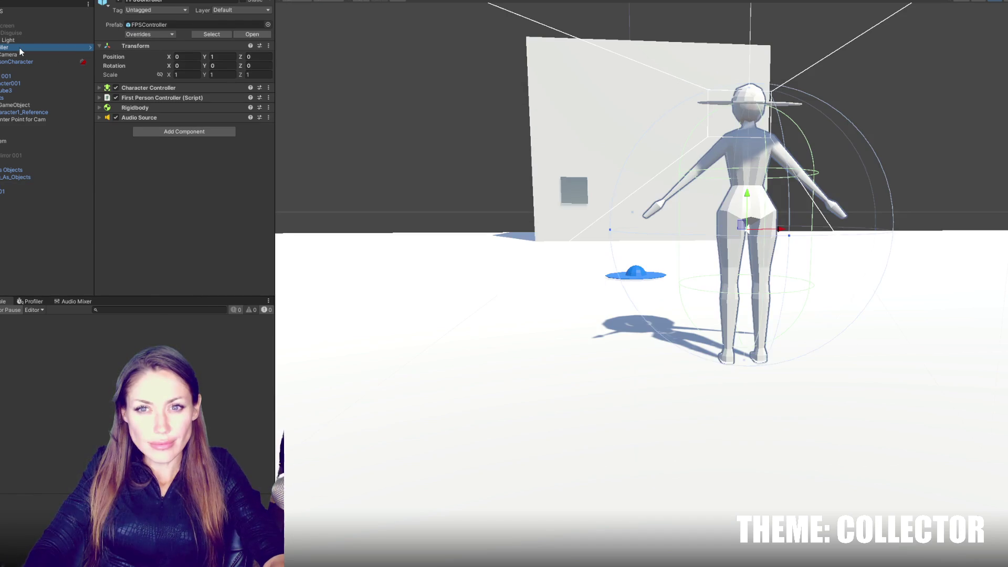
- Check which layers the main controller's interaction mask includes
click(21, 11)
click(185, 92)
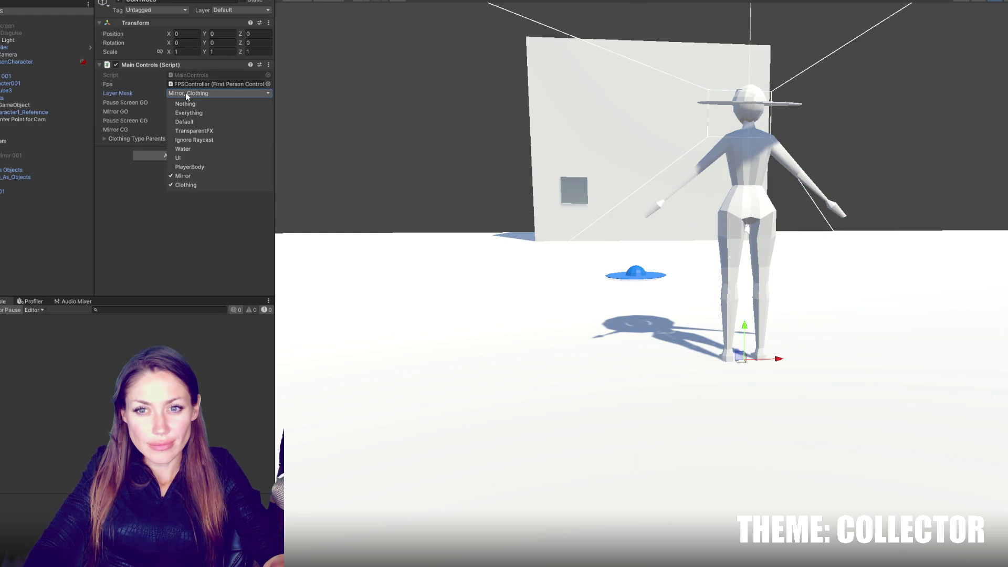
click(185, 92)
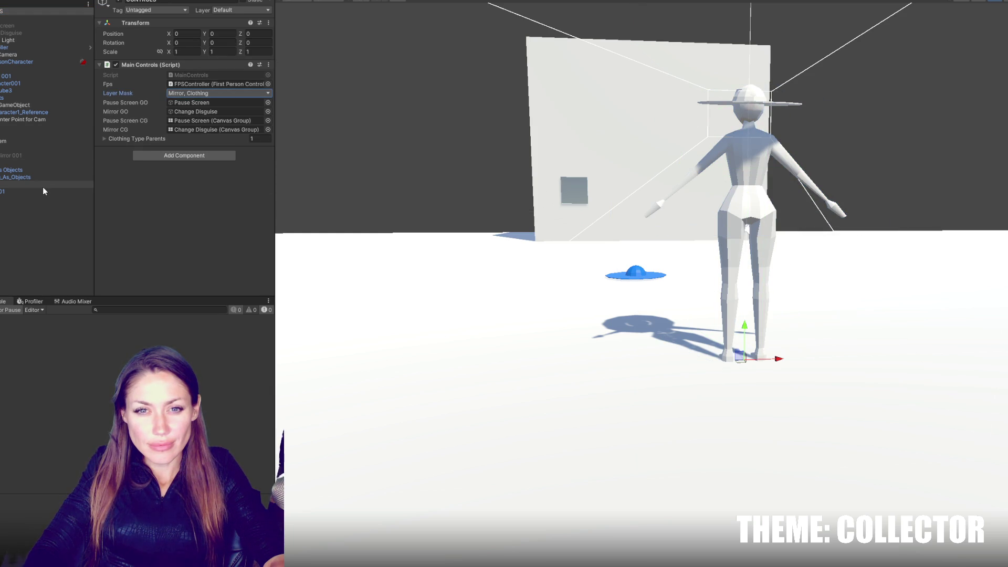
- Locate Hat Blue, the Hats group and Clothing_As_Objects, framing the blue hat in the scene
click(42, 186)
click(198, 95)
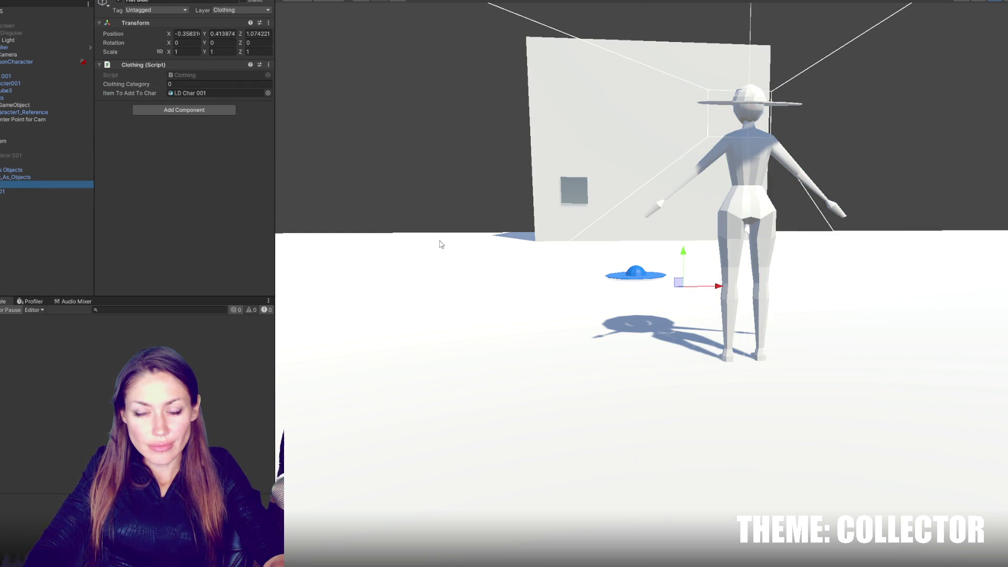
key(f)
click(42, 184)
click(3, 178)
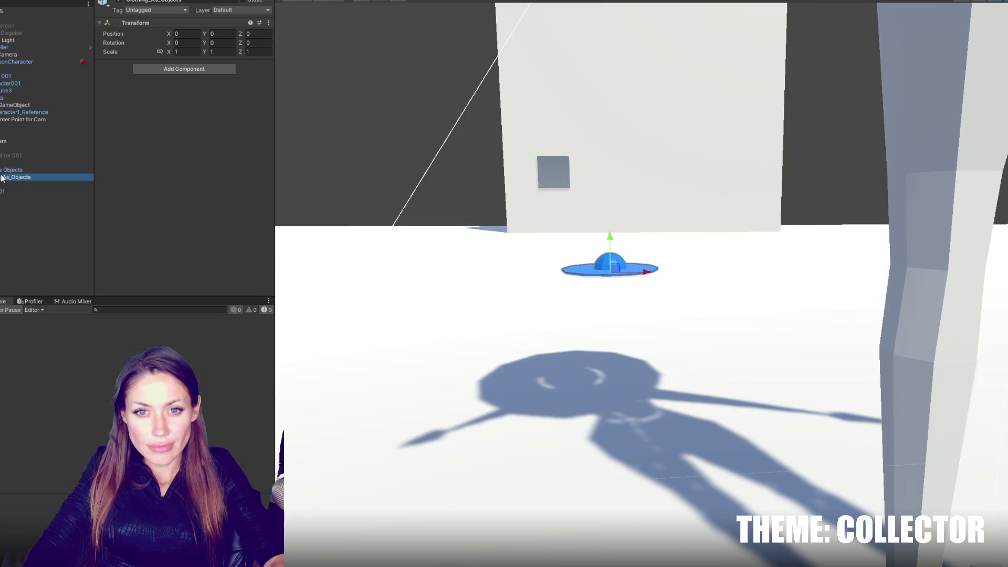
click(42, 184)
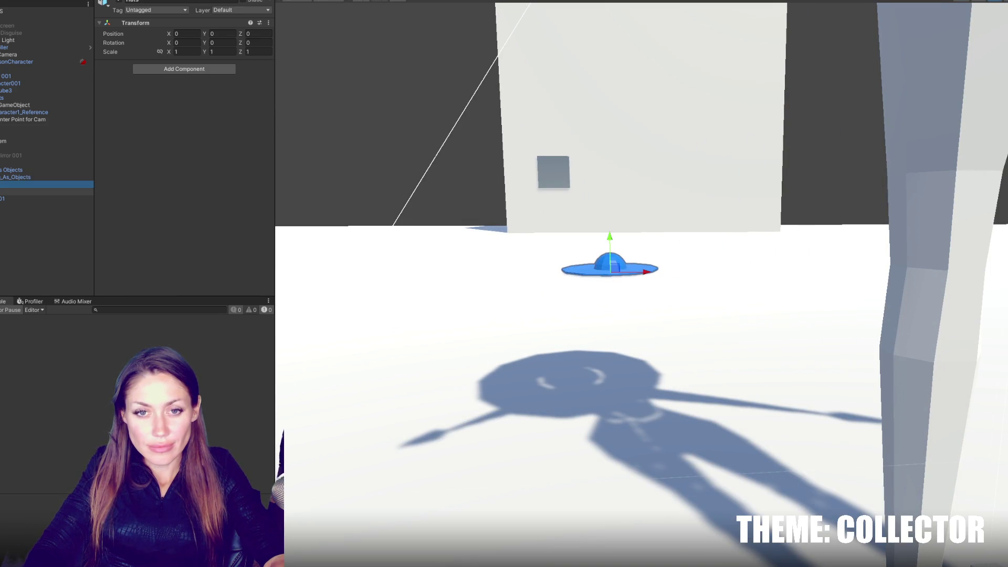
click(42, 192)
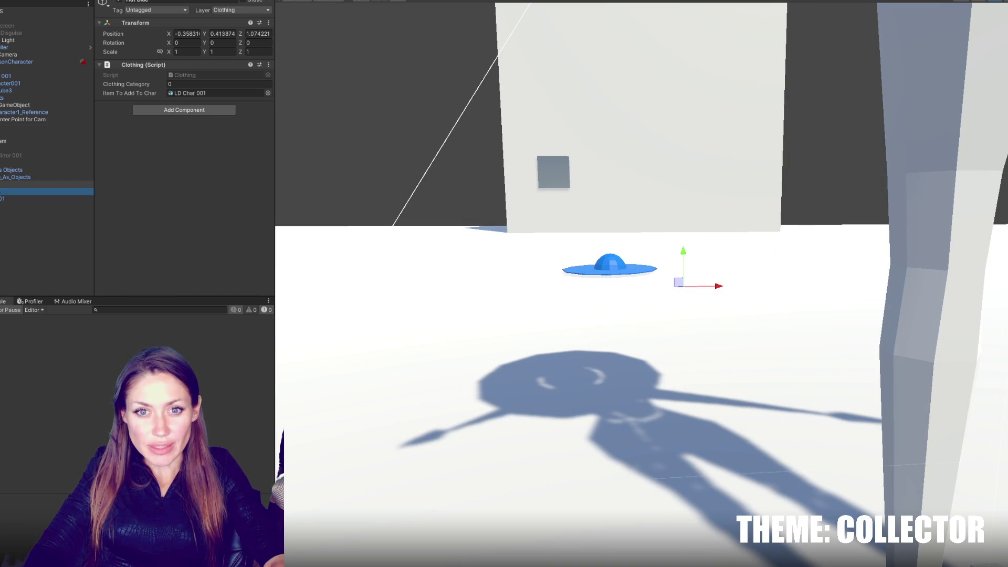
click(42, 184)
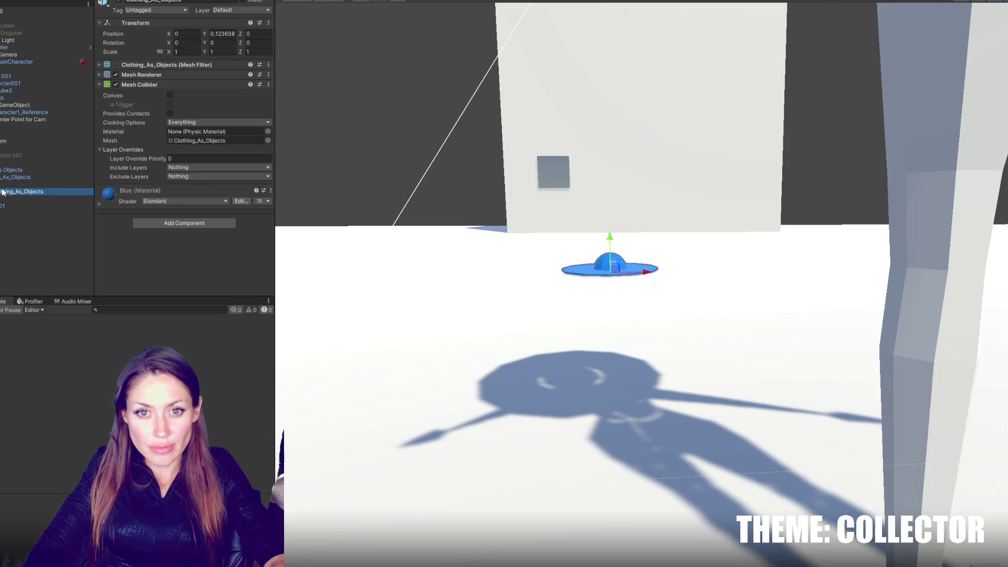
- Add a Clothing_As_Objects hat copy on the Clothing layer with a Clothing script targeting LD Char 001
drag(5, 199, 9, 230)
click(14, 170)
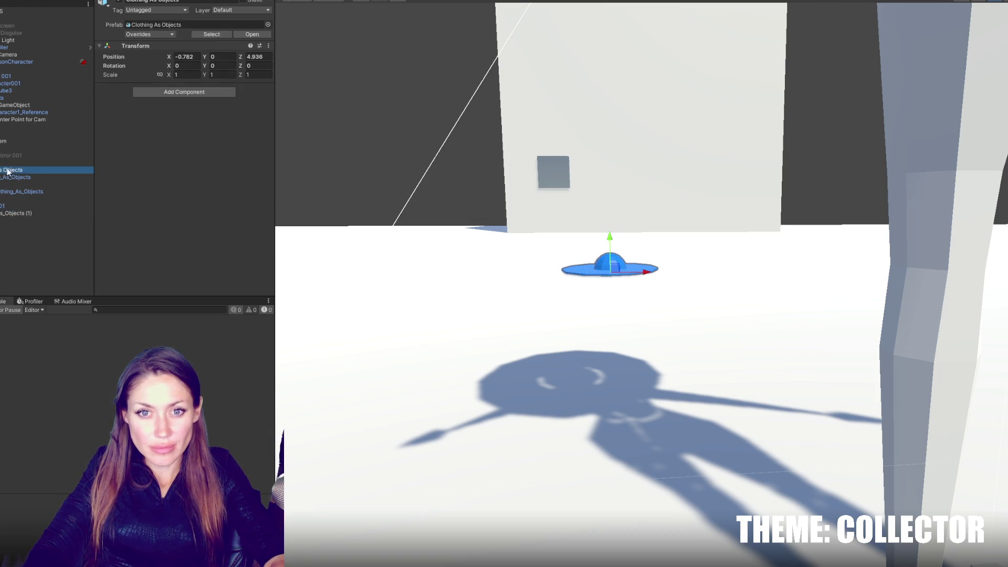
click(14, 184)
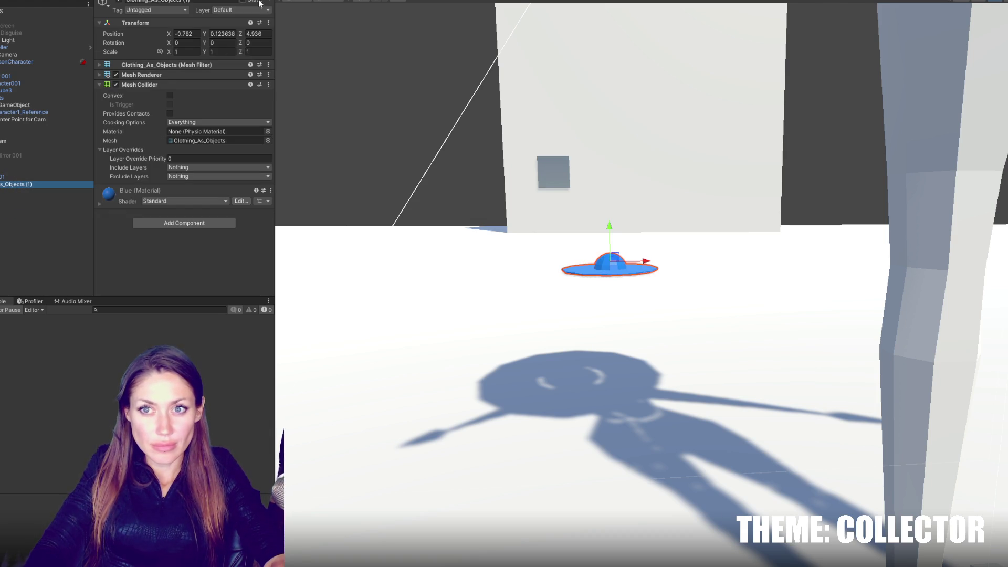
click(242, 10)
click(231, 88)
click(184, 222)
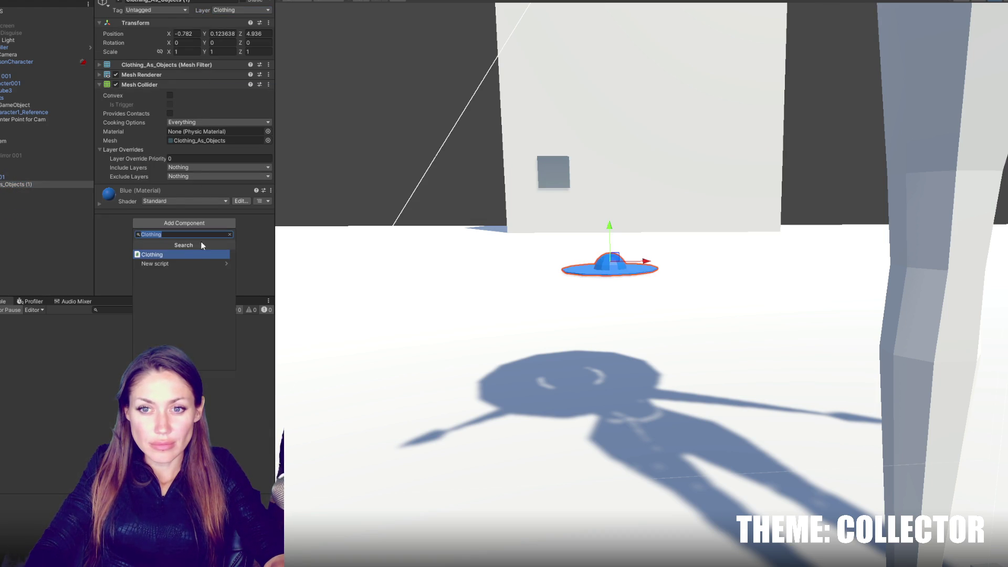
click(197, 247)
drag(1, 177, 205, 221)
- Remove Hat Blue's Clothing script and enter play mode to test the pickup
right_click(174, 64)
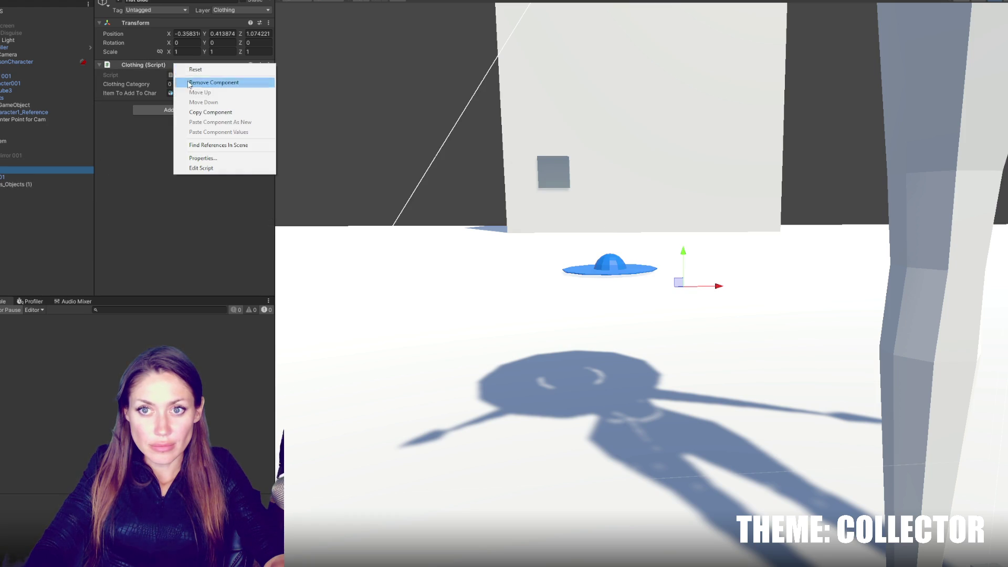
click(199, 82)
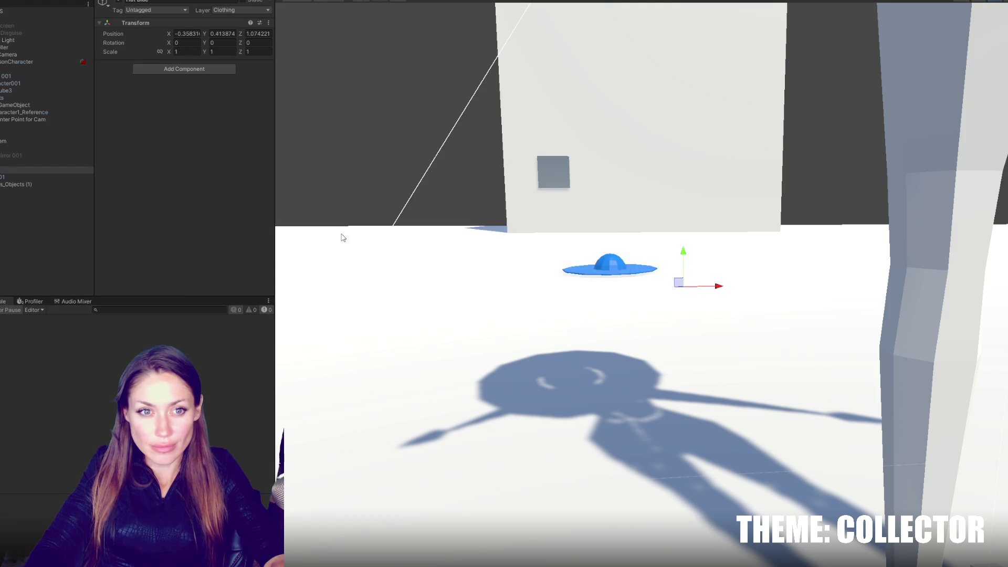
key(f)
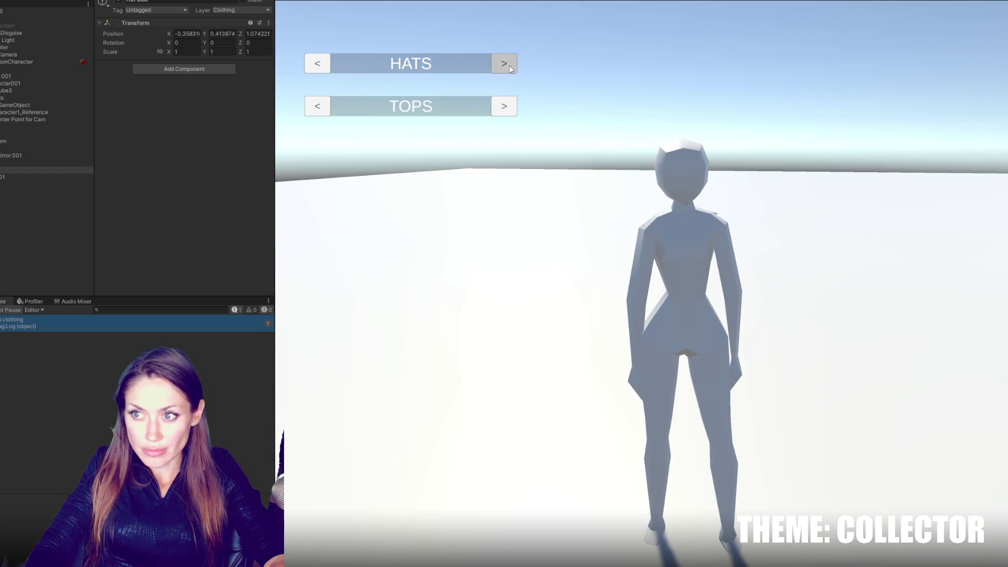
- Expand Character001 in the Hierarchy and select its Sunhat child object
click(326, 64)
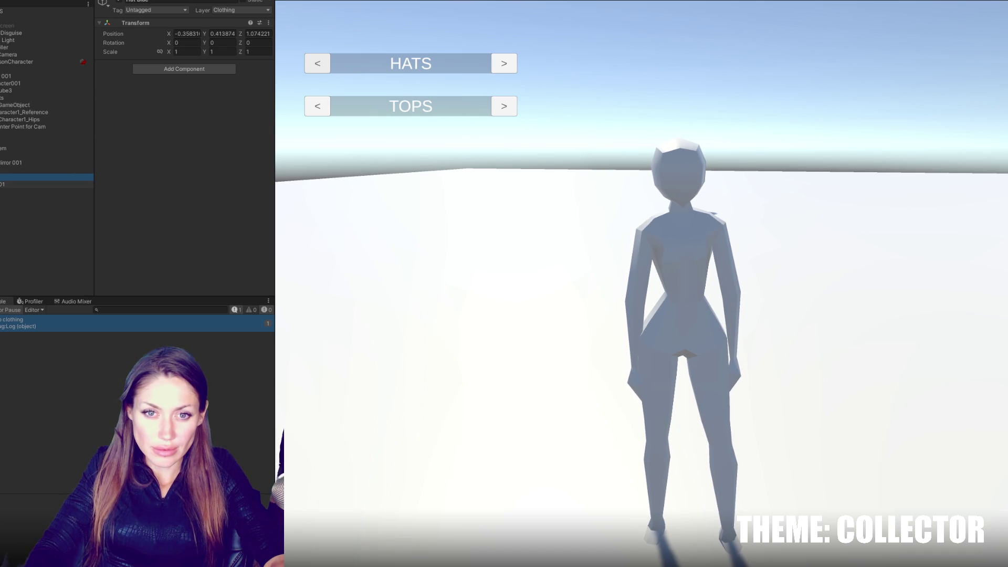
click(31, 191)
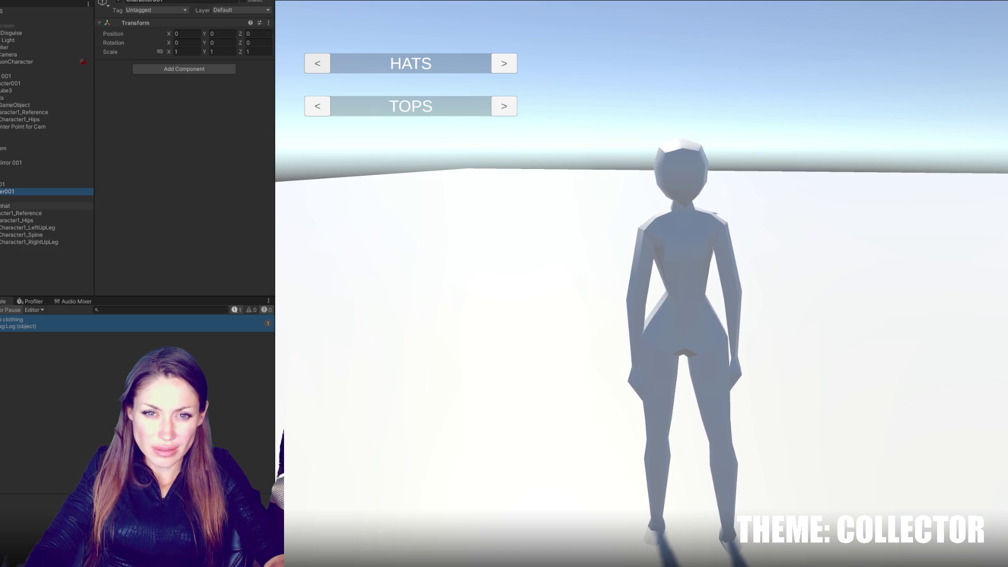
click(5, 206)
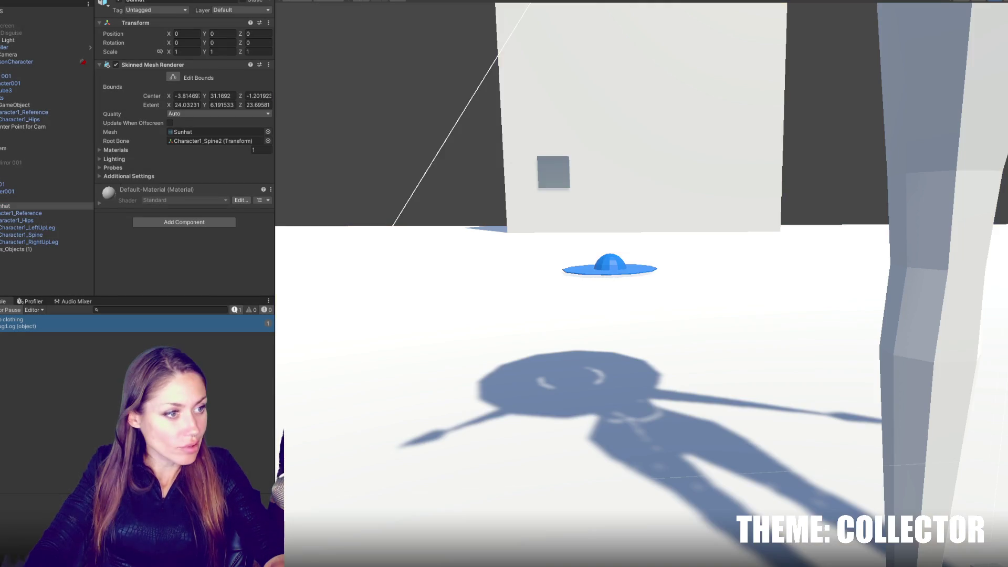
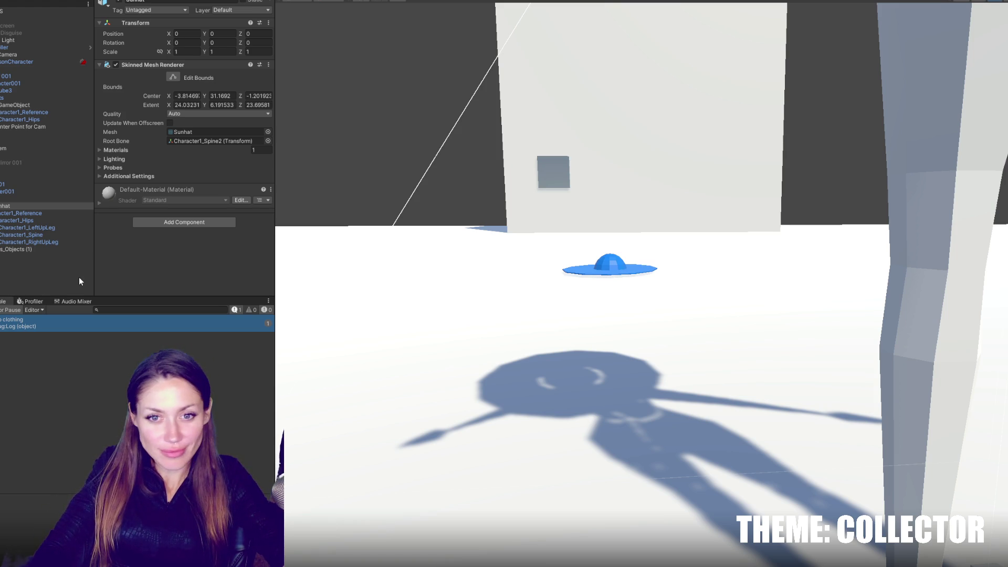
- Select the Sunhat under LD Char 001, frame it in the Scene view, and open Assets > Extras
click(17, 184)
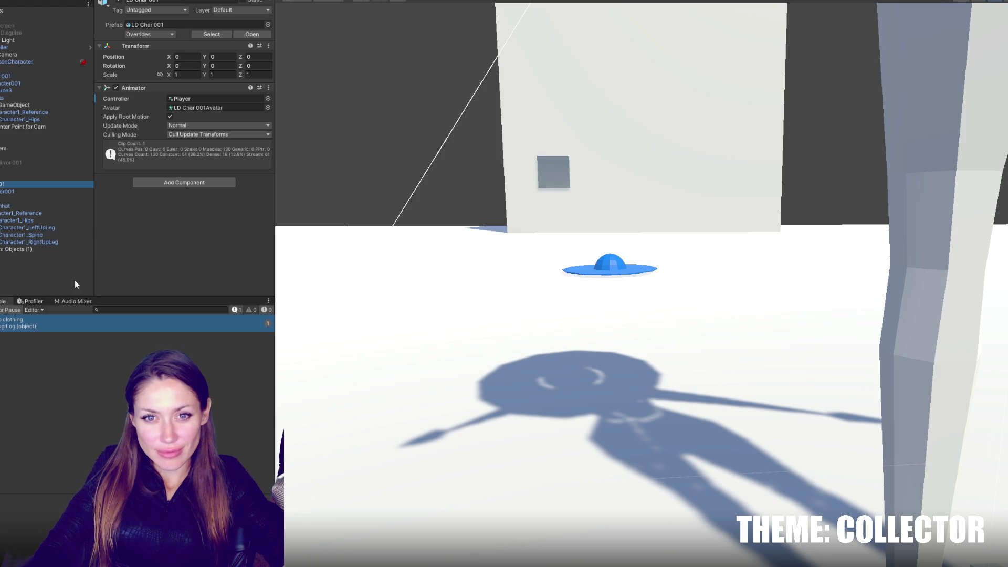
click(30, 206)
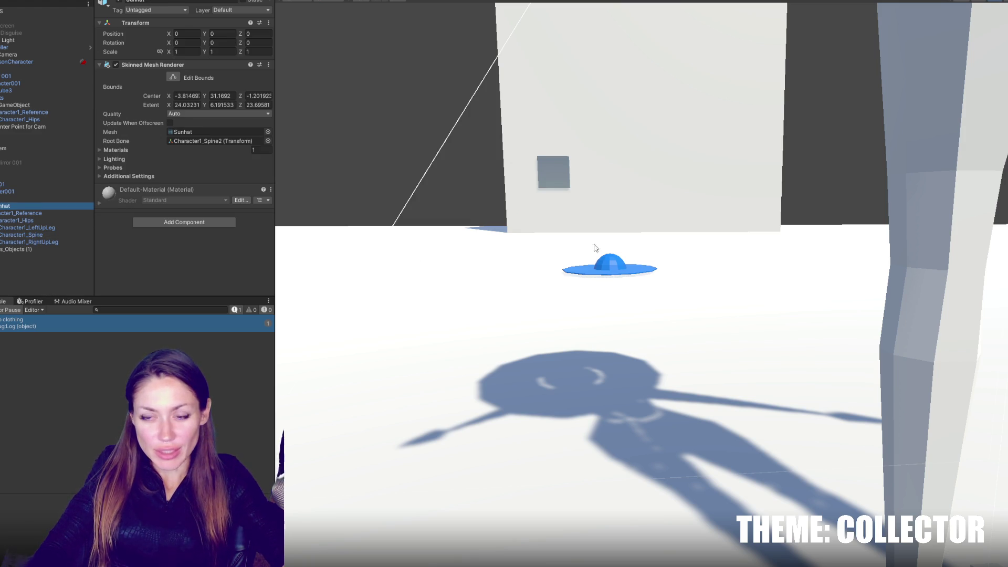
key(f)
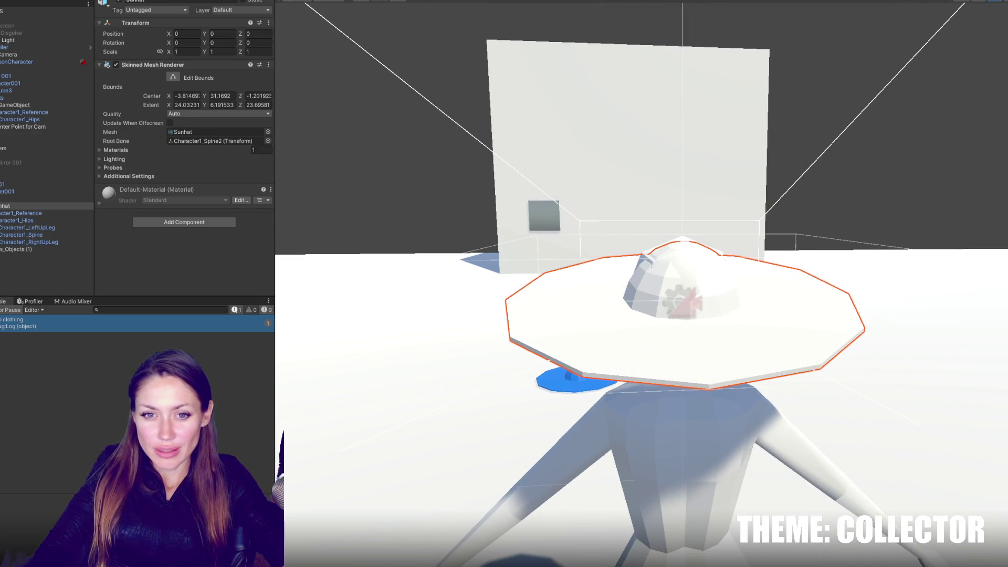
key(ctrl+5)
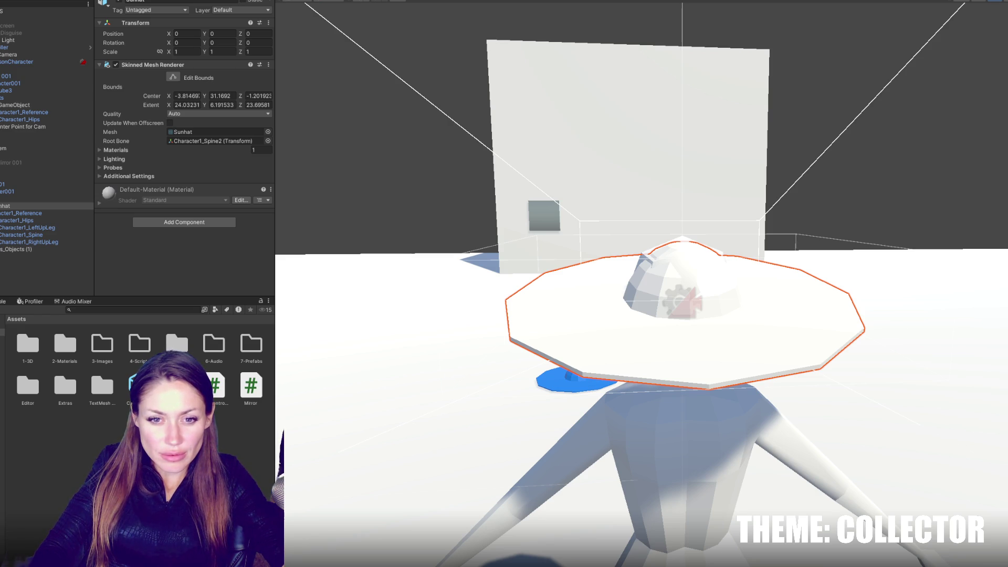
double_click(65, 387)
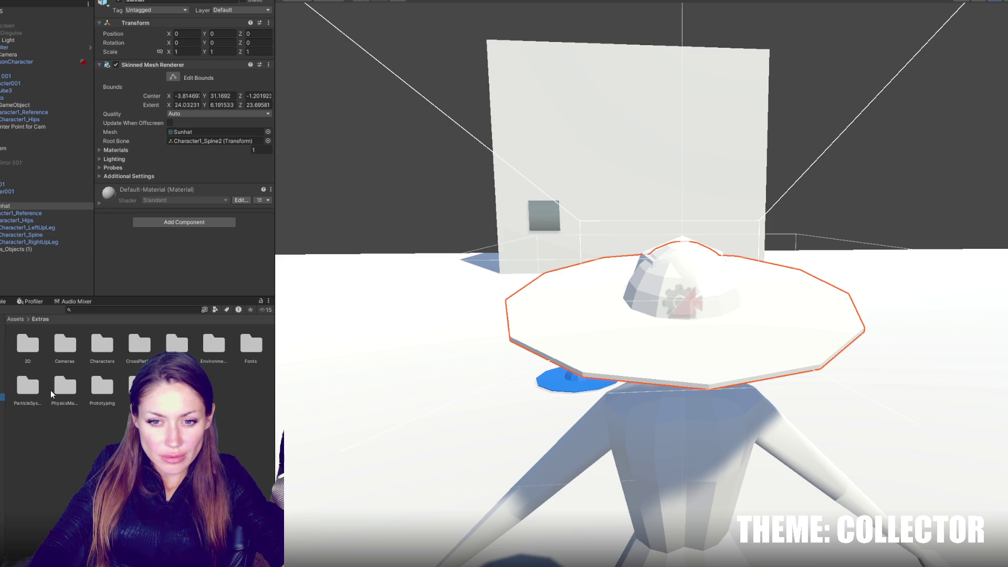
- Create a new folder named Resources in Assets and open it
click(16, 319)
right_click(98, 424)
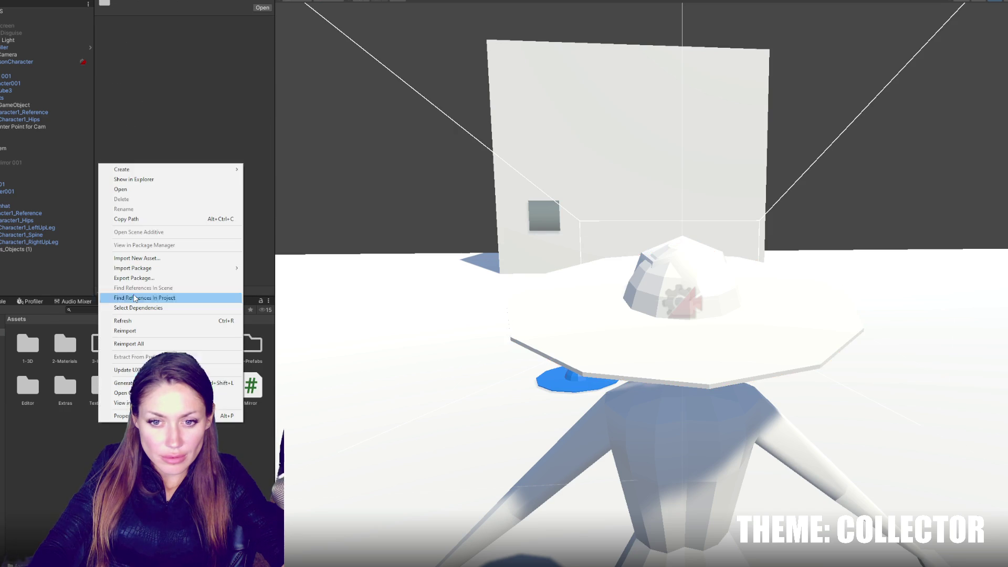
mouse_move(164, 169)
click(286, 164)
text(R)
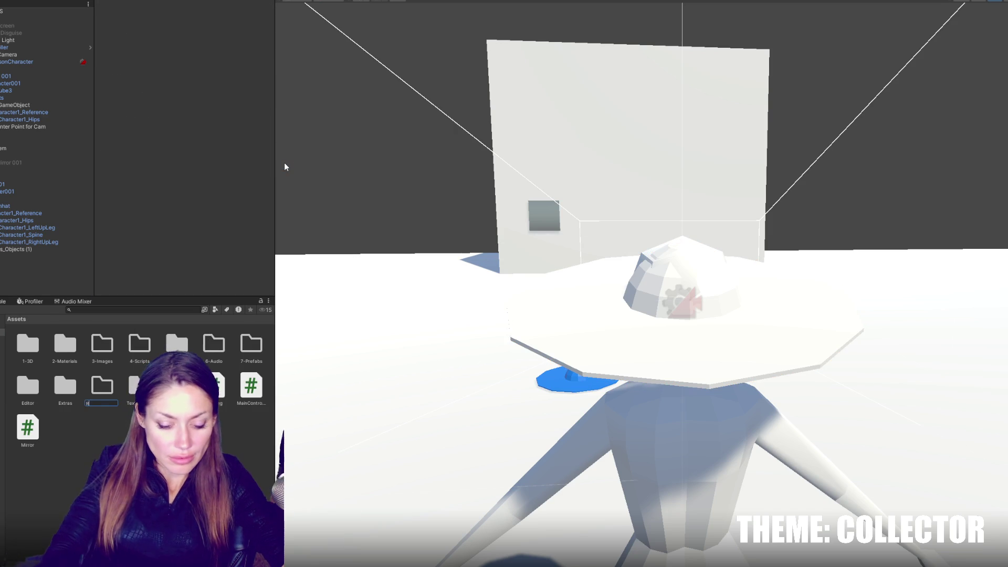
text(esources)
key(Return)
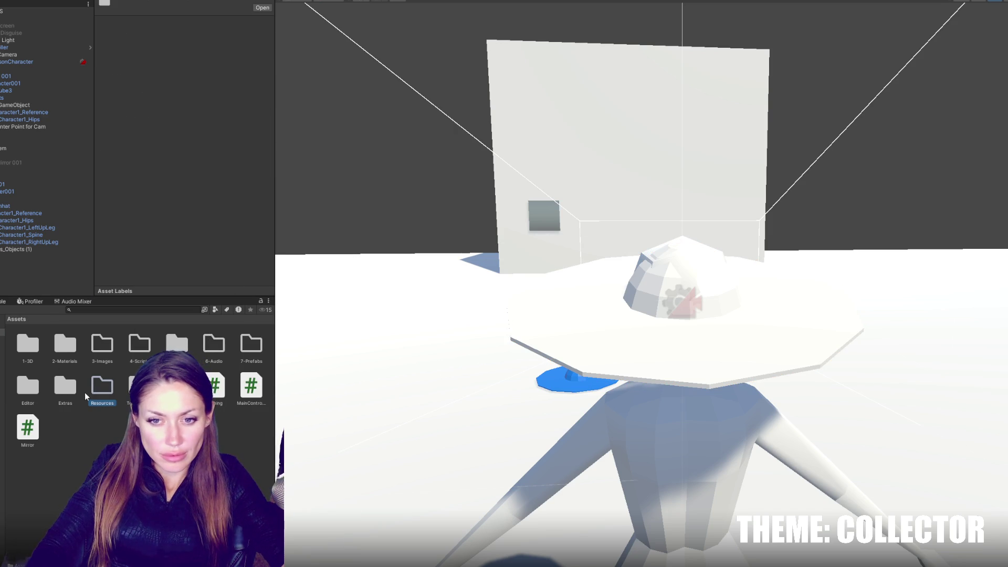
double_click(93, 390)
- Unpack the LD Char 001 prefab and save the Sunhat as a prefab in Resources
drag(6, 206, 15, 249)
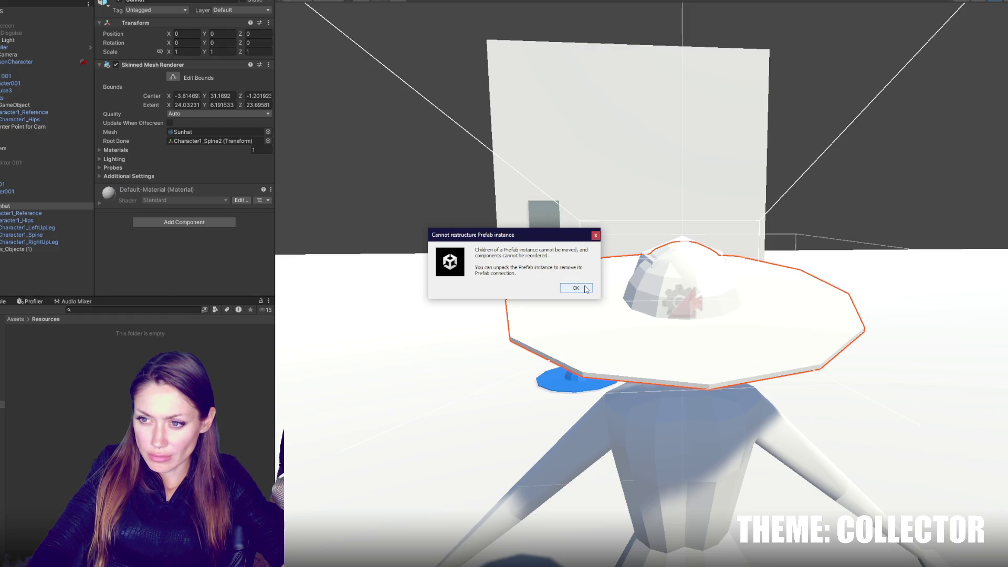
click(586, 289)
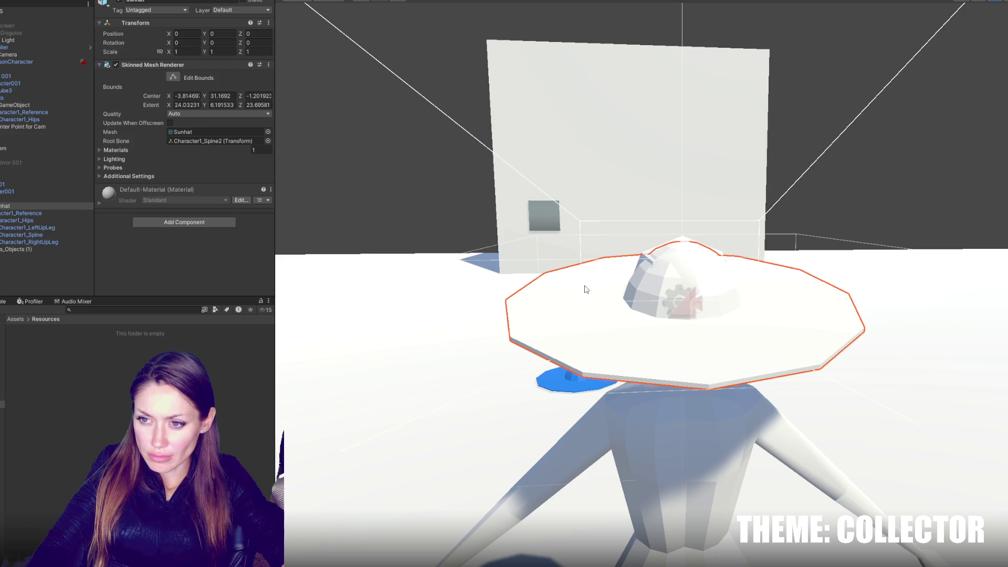
right_click(48, 186)
mouse_move(105, 303)
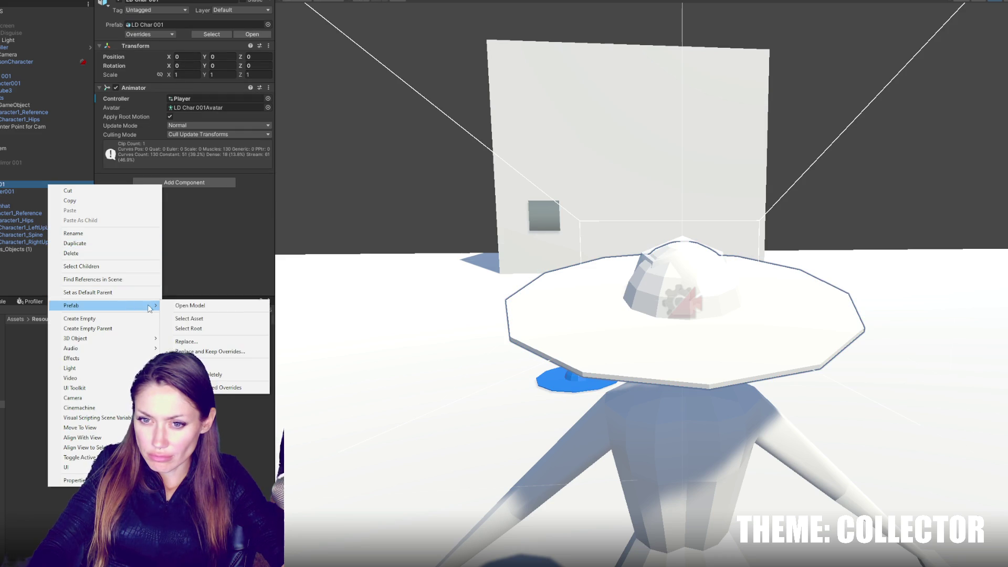
click(226, 365)
drag(15, 206, 132, 376)
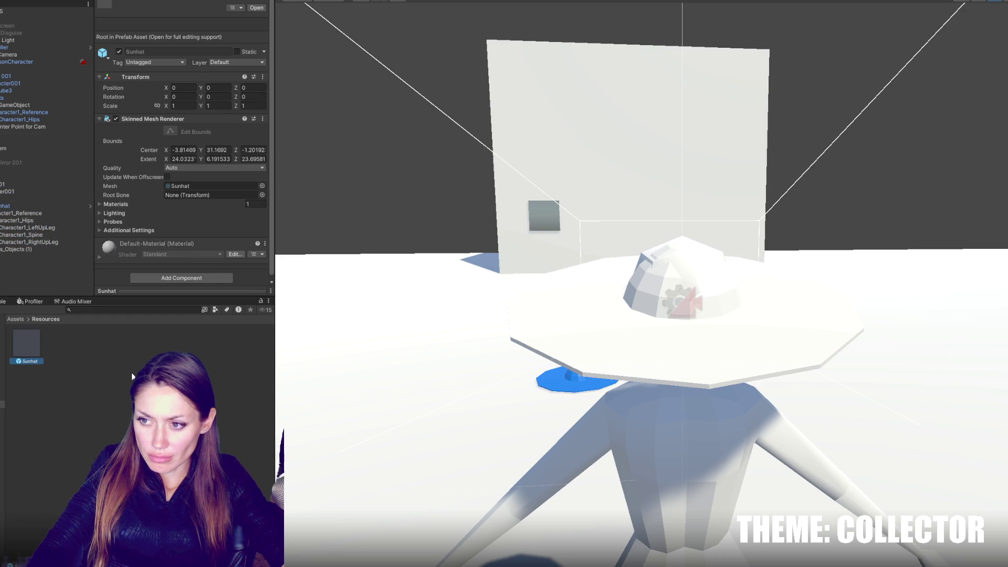
- Delete the scene object holding the Sunhat, then select the Sunhat prefab asset
click(17, 187)
key(Delete)
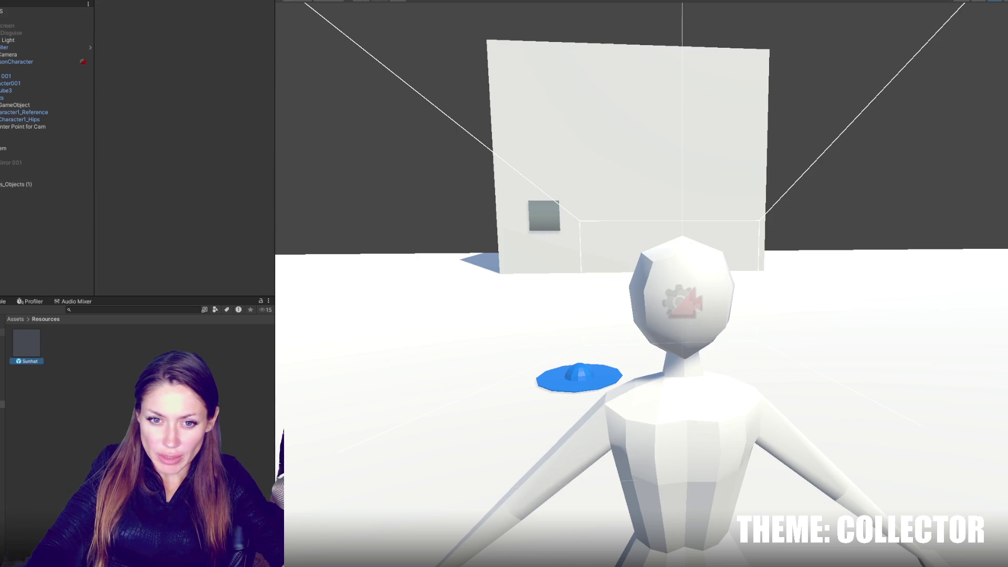
click(26, 343)
- Move the Sunhat prefab into the 7-Prefabs folder
drag(25, 344, 2, 339)
click(2, 339)
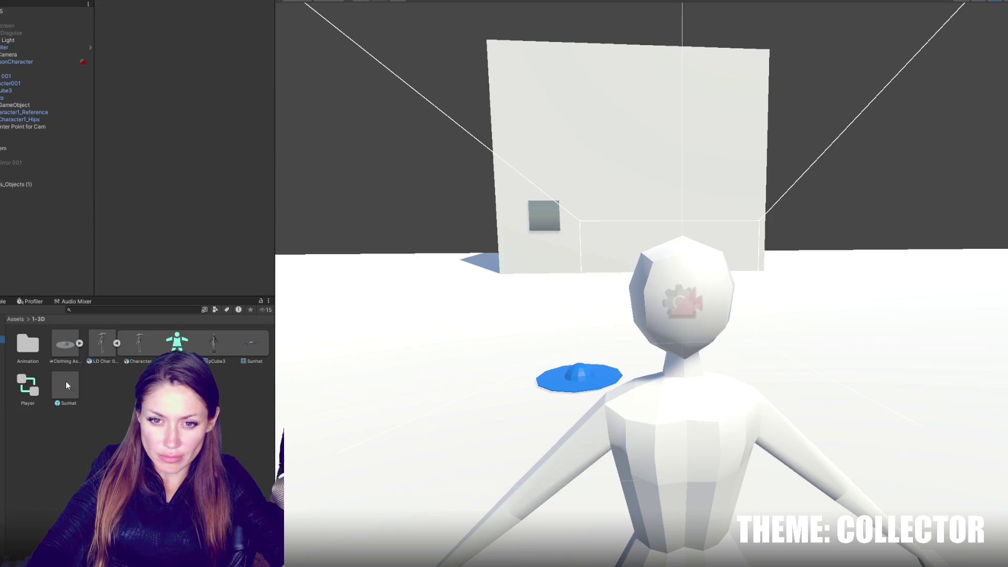
drag(63, 387, 2, 383)
click(3, 382)
- Delete the leftover hat object from the scene Hierarchy
click(19, 178)
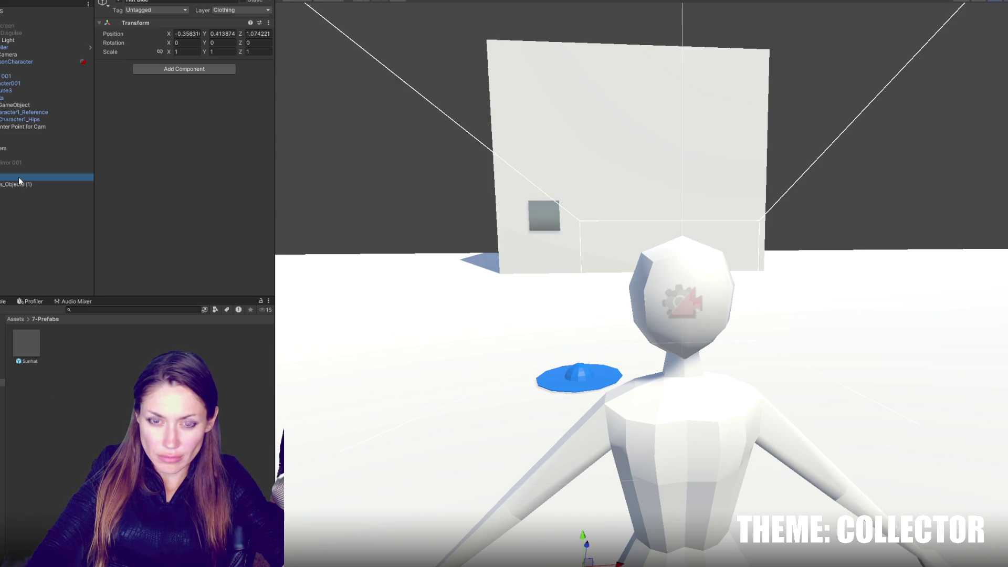
click(119, 3)
click(30, 169)
key(Delete)
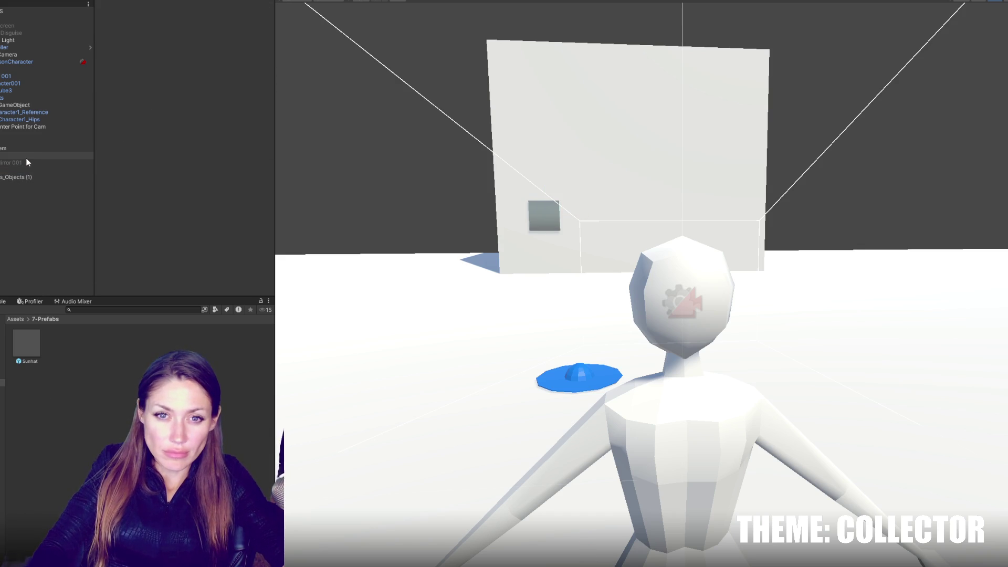
- Rename the blue pickup object to 'Blue Hat On Ground'
click(26, 177)
click(174, 2)
text(lue Hat)
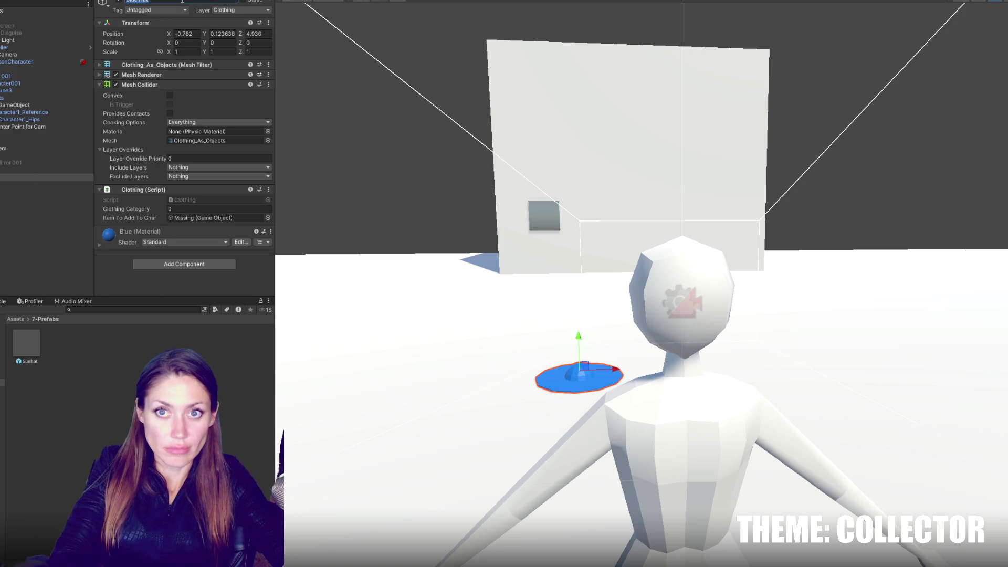
text( On Ground)
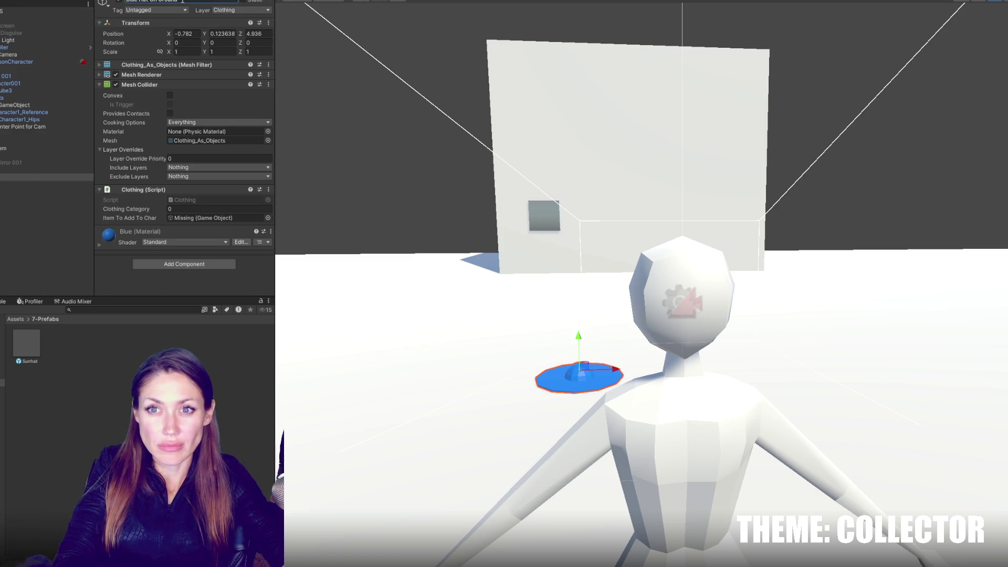
key(Return)
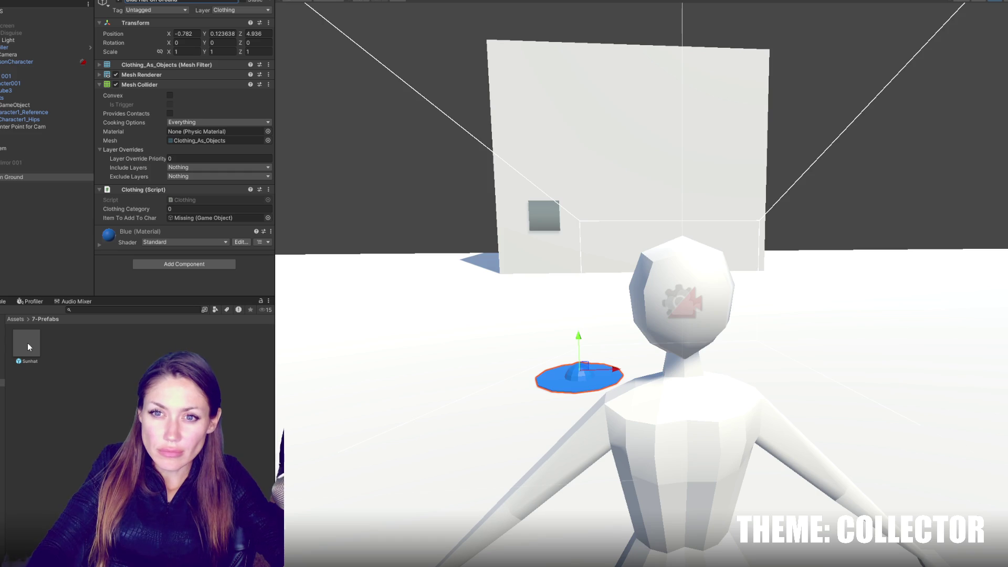
- Set the Clothing script's Item To Add To Char to Sunhat, then walk onto the blue pickup
drag(27, 342, 196, 235)
drag(209, 222, 209, 219)
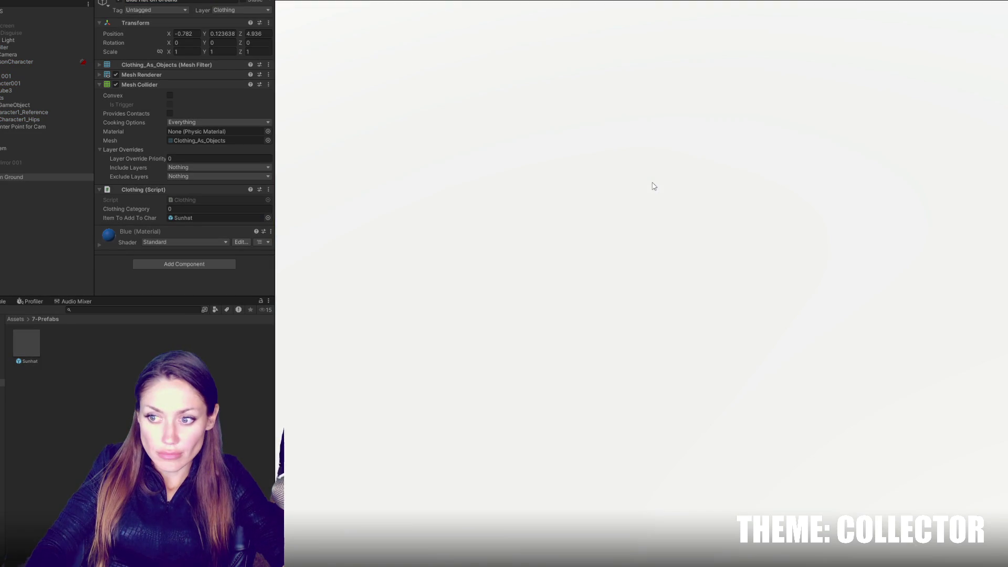
key(w)
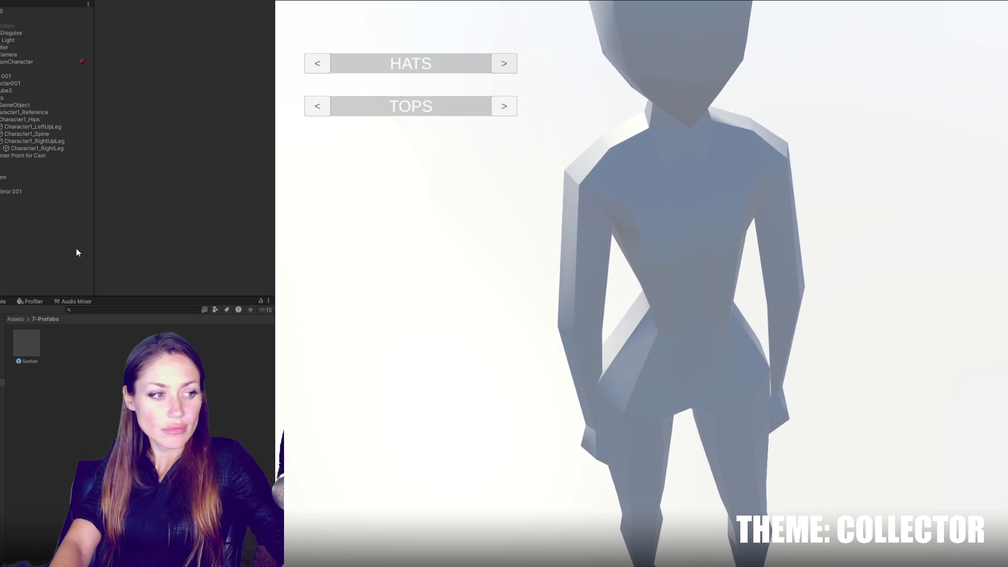
- Walk up to the mirror, then close the HATS/TOPS customization screen with Escape
click(550, 228)
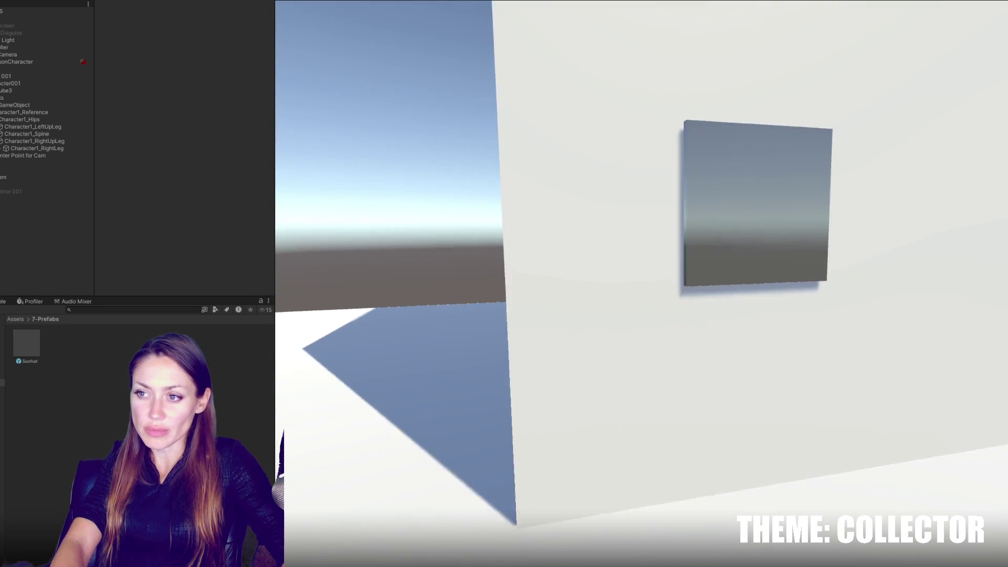
key(w)
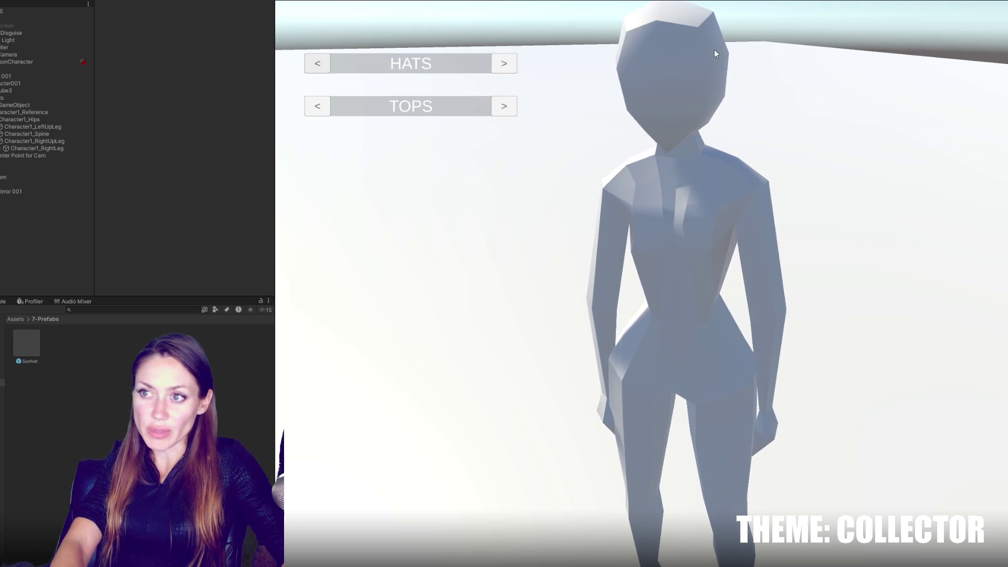
key(Escape)
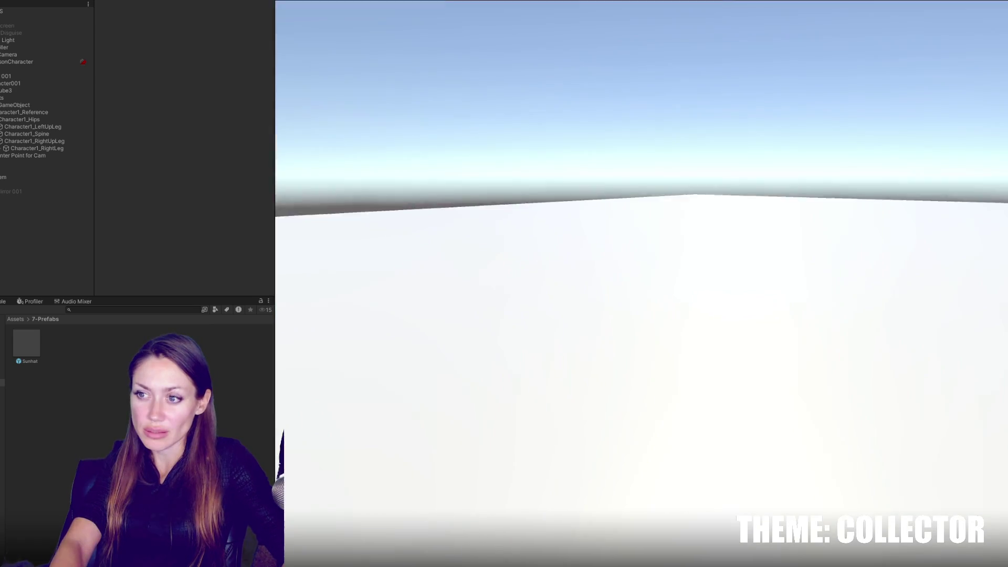
- Walk toward and away from the windowed wall, then pause the game with Escape
key(w)
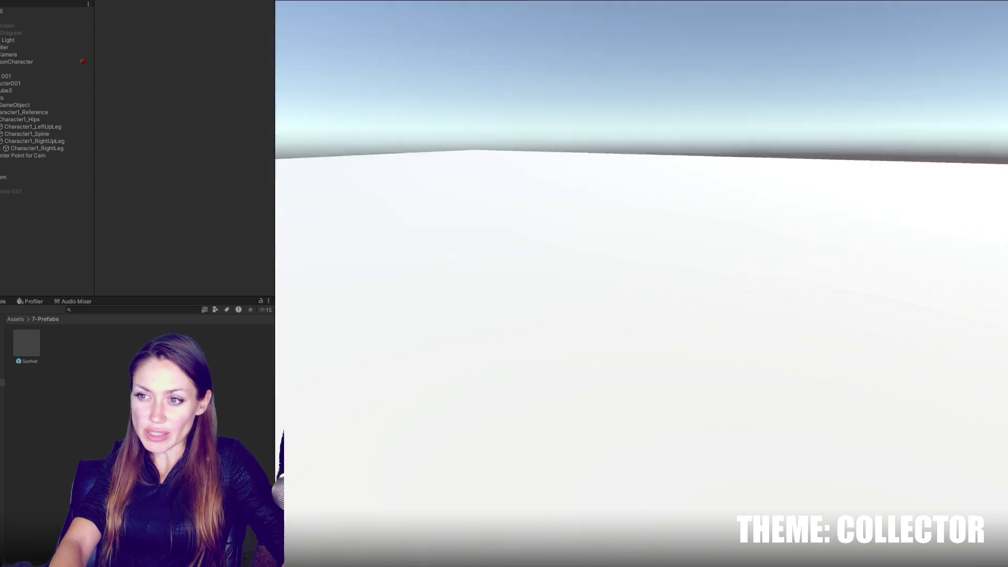
key(w)
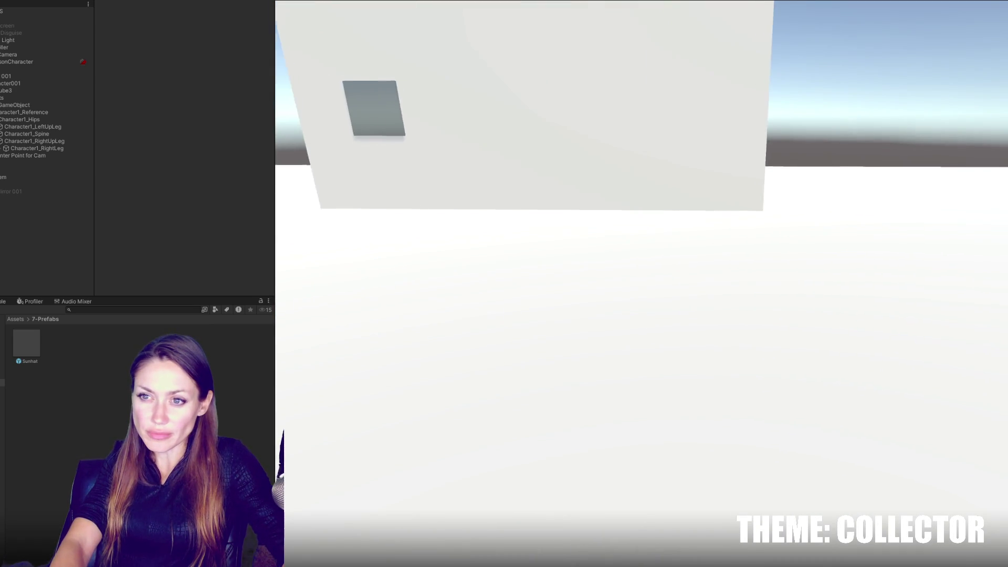
key(w)
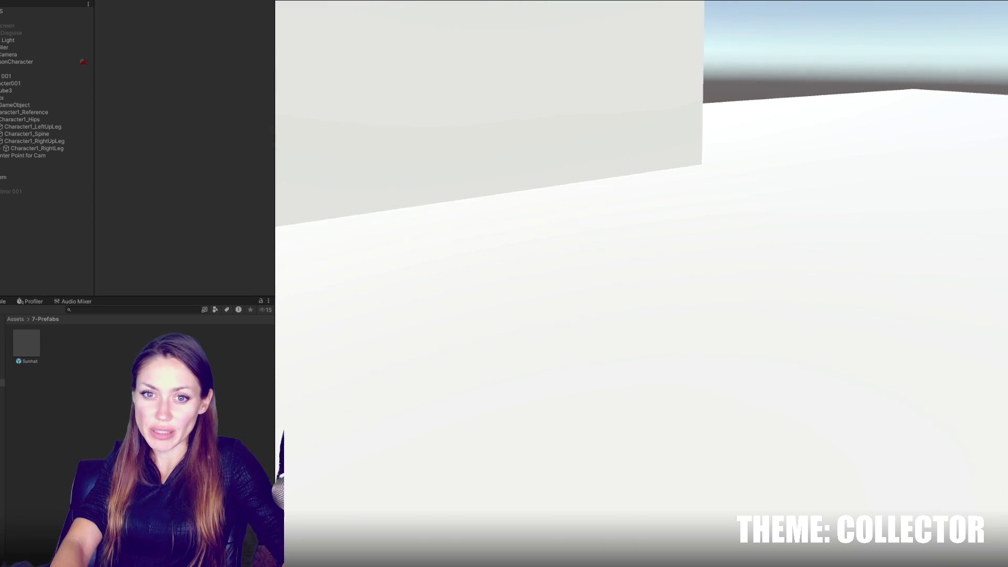
key(Escape)
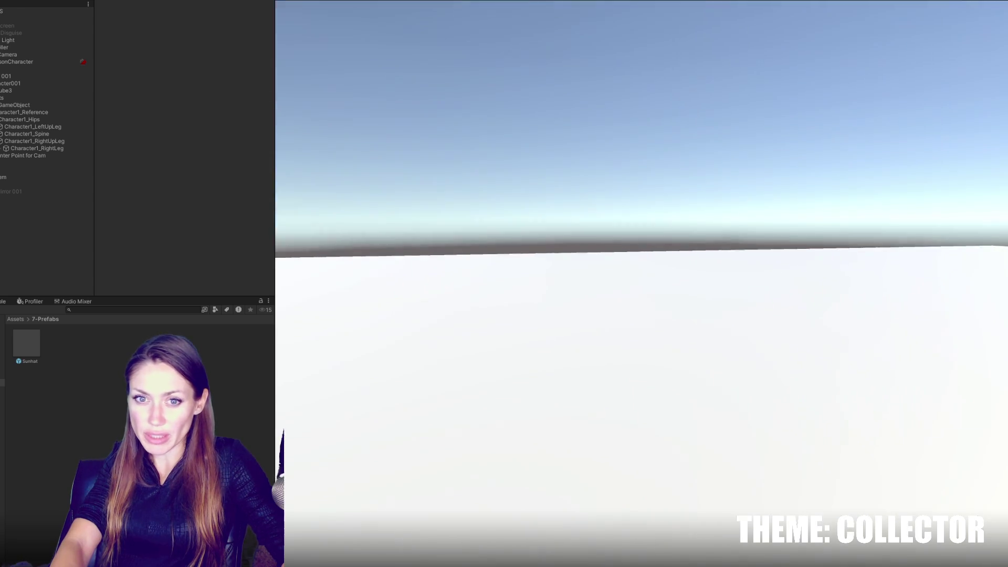
key(Escape)
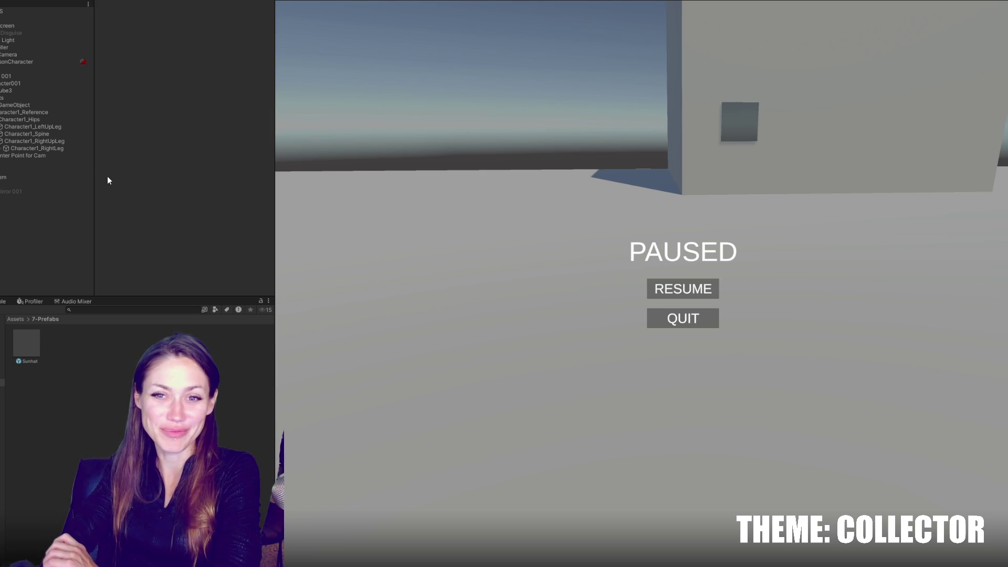
- Drag the Hierarchy divider about 40 pixels wider, then resume the paused game
drag(94, 159, 116, 159)
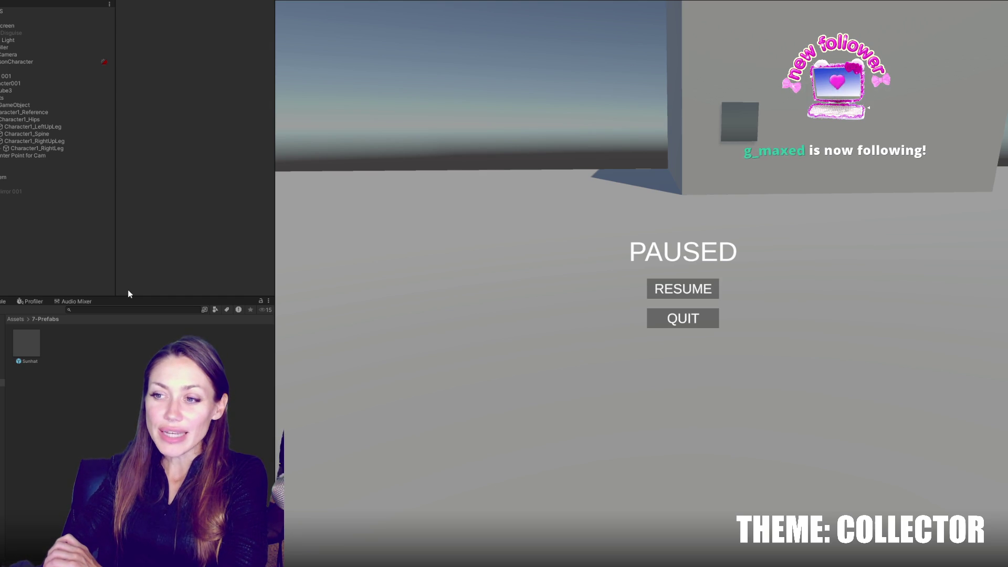
key(Escape)
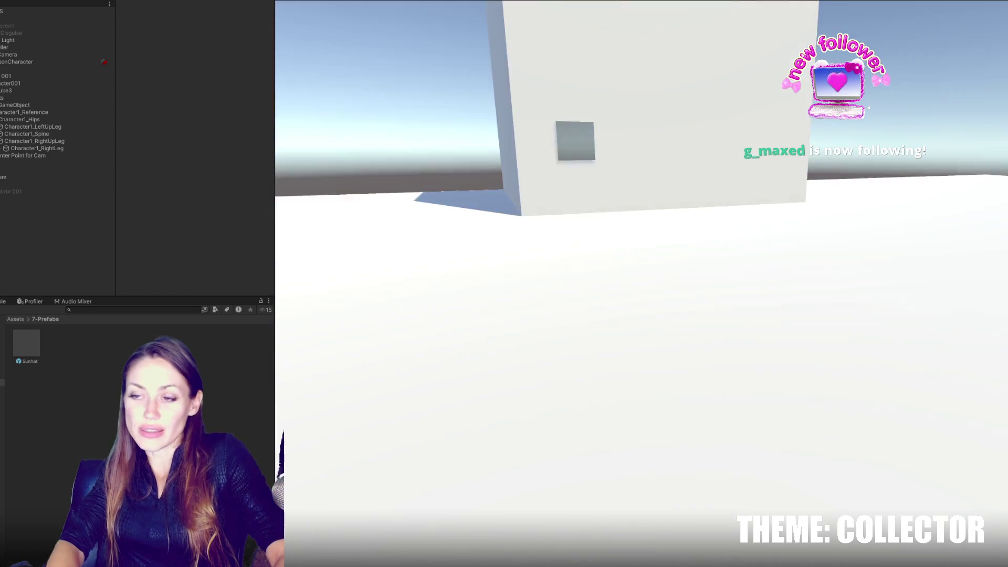
- Walk around with WASD up close to the cube, then pause the game again
key(w)
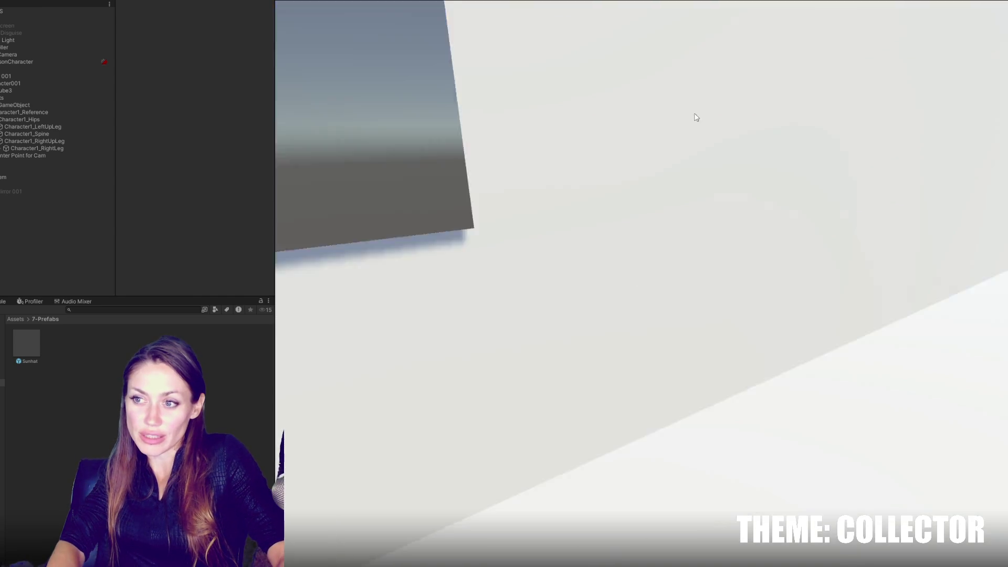
key(s)
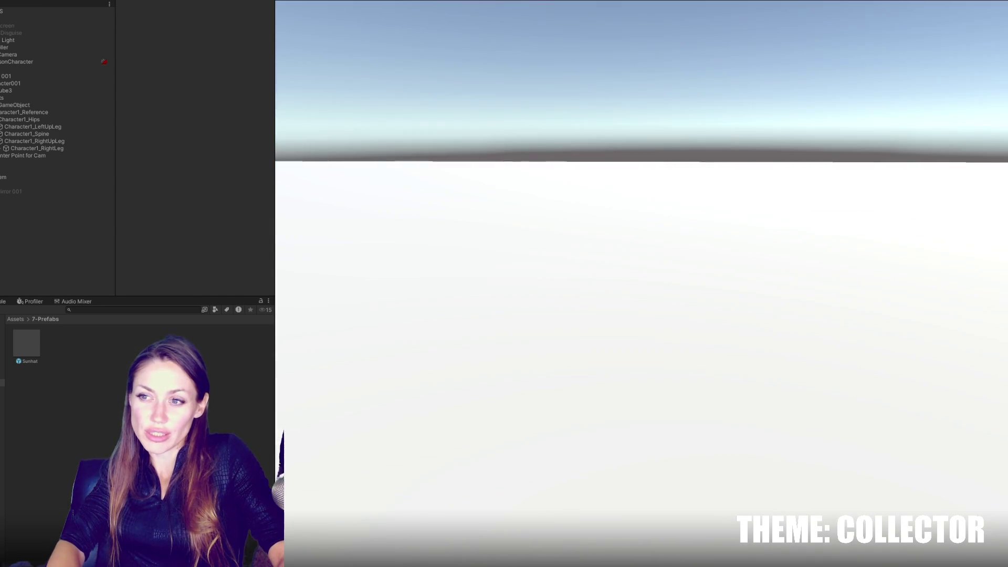
key(d)
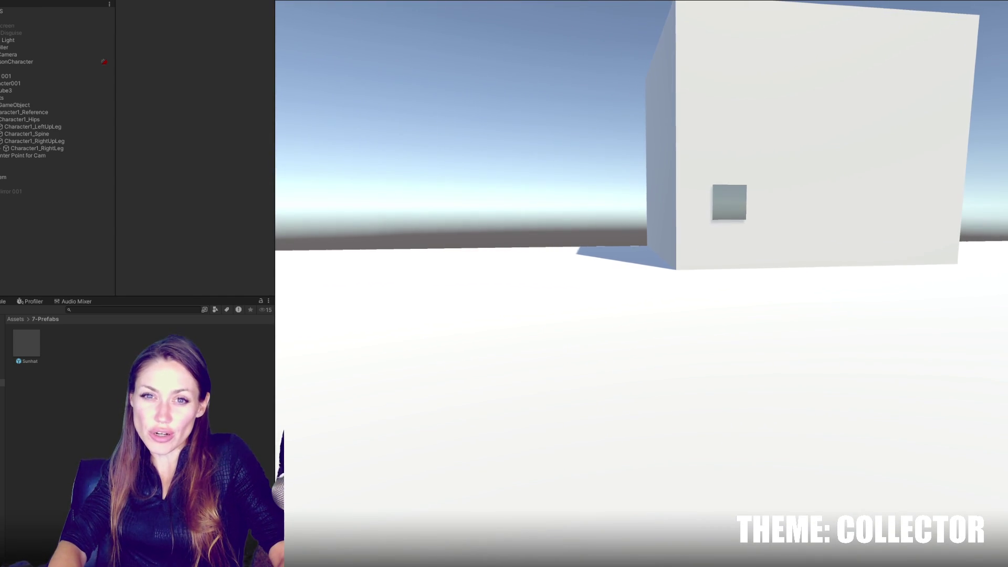
key(w)
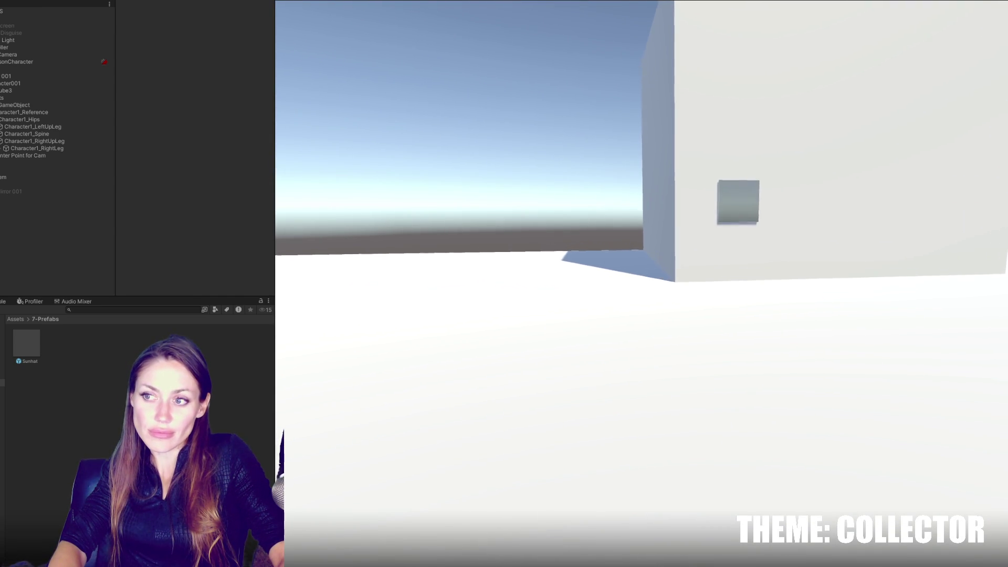
key(d)
key(w)
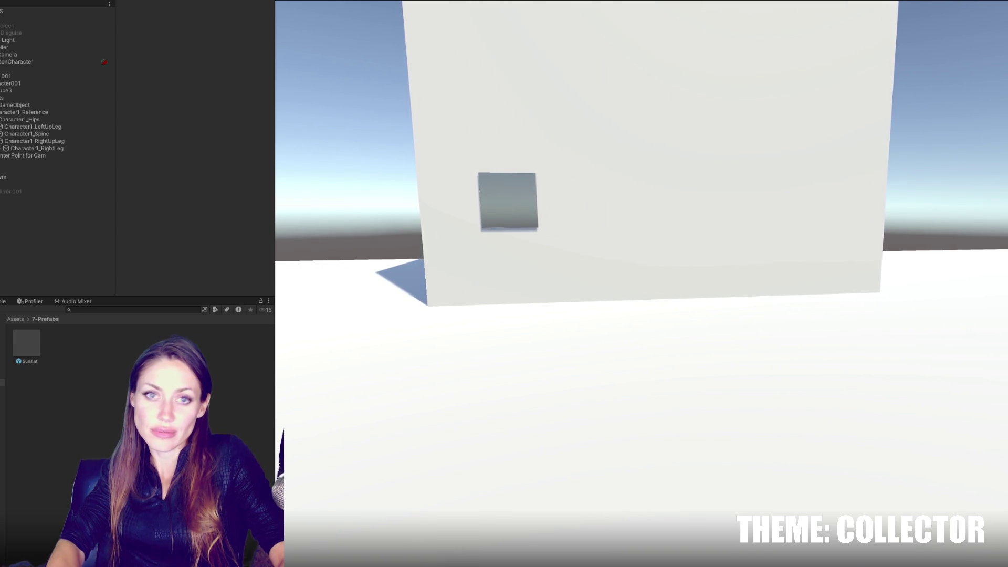
key(Escape)
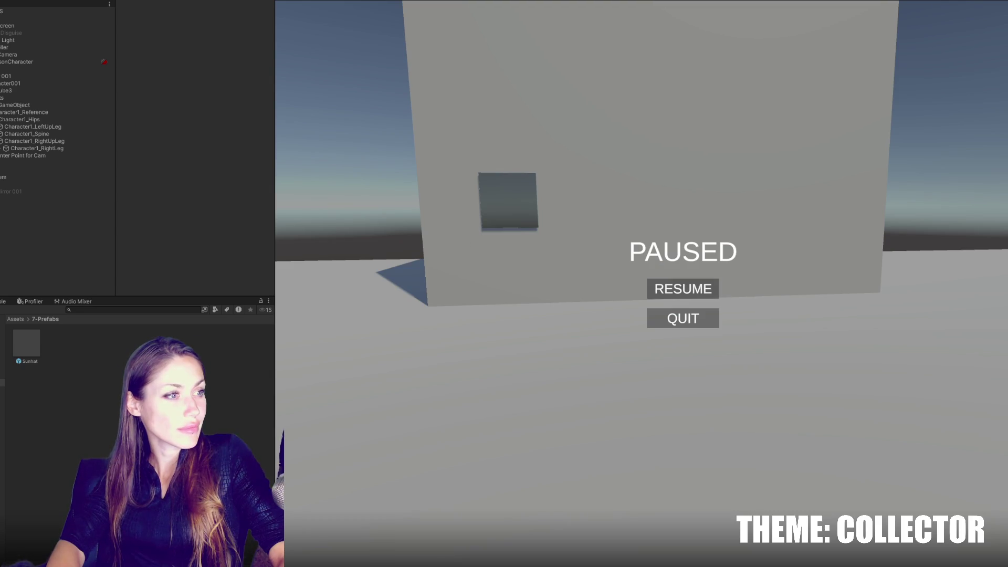